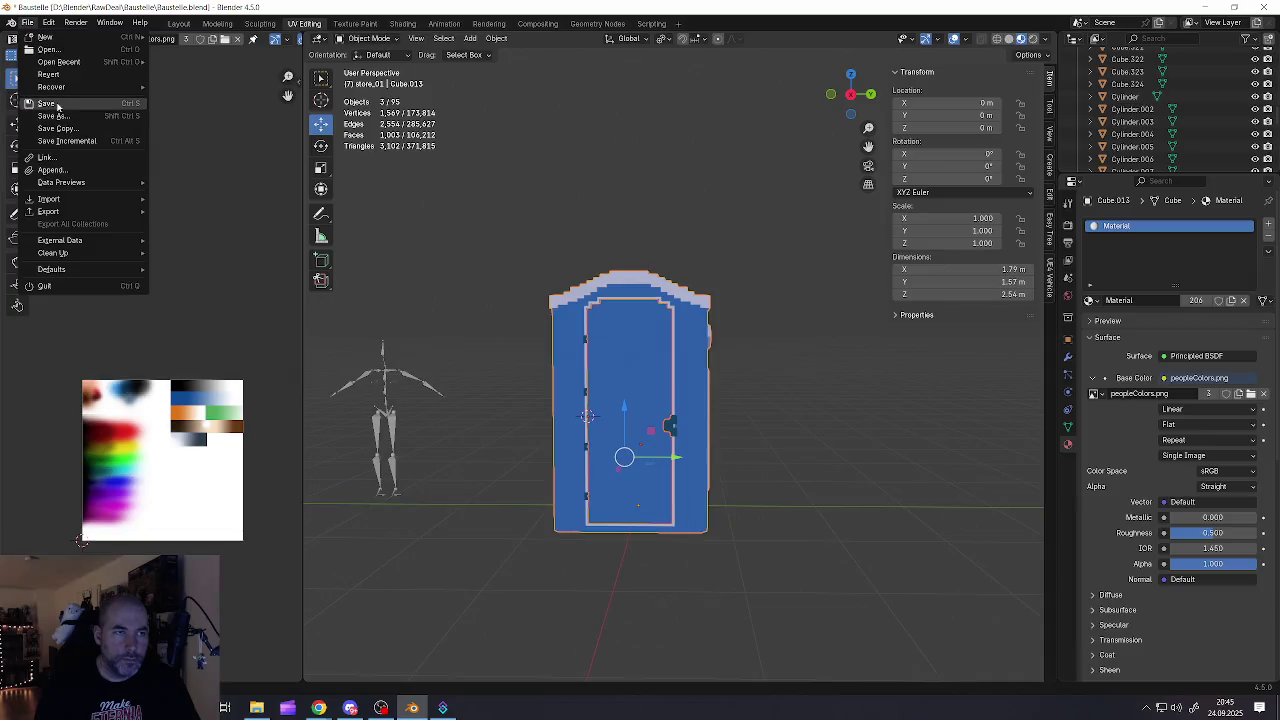
Move the blue portable toilet along Y to about -99.64 m
scroll(500, 380, "down", 5)
scroll(548, 395, "down", 1)
mouse_move(531, 414)
middle_mouse_down()
mouse_move(728, 451)
mouse_move(634, 422)
middle_mouse_up()
scroll(648, 430, "up", 1)
scroll(645, 432, "up", 1)
scroll(642, 430, "up", 1)
scroll(642, 427, "up", 1)
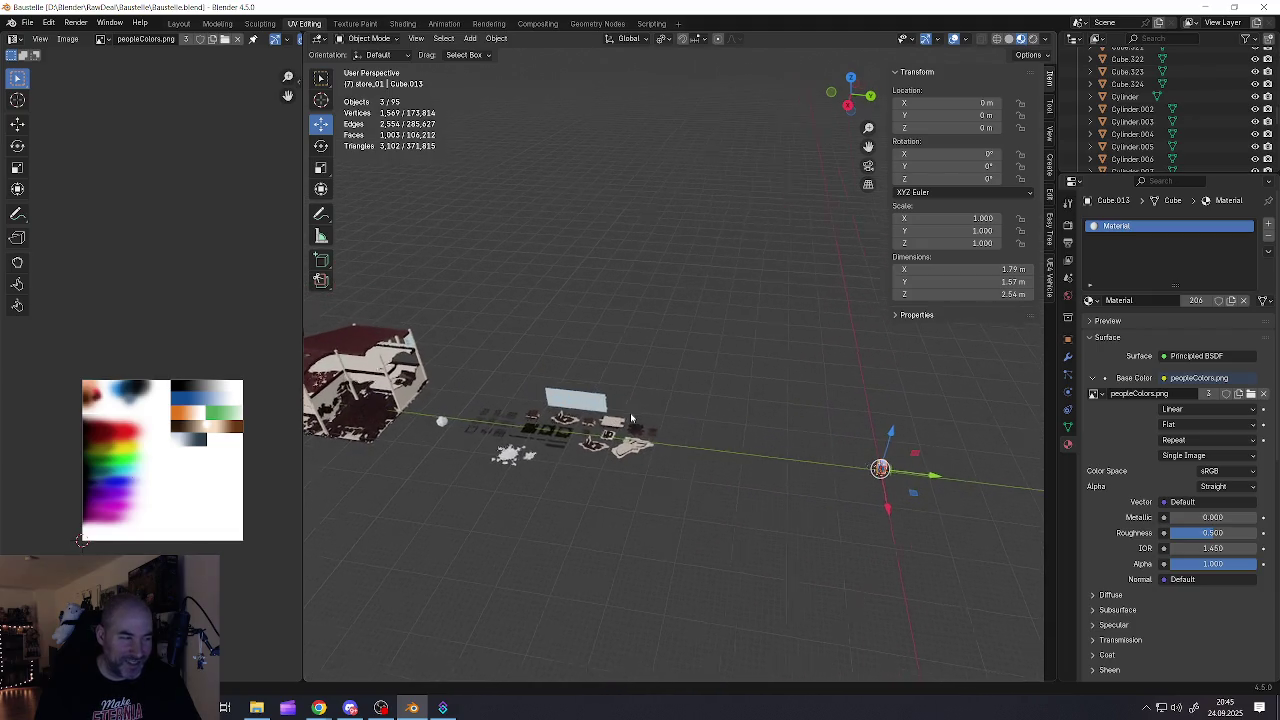
mouse_move(932, 476)
left_mouse_down()
mouse_move(475, 434)
mouse_move(445, 415)
left_mouse_up()
Zoom around to check the toilet's new position, then clear the selection
scroll(445, 415, "up", 2)
scroll(455, 418, "up", 3)
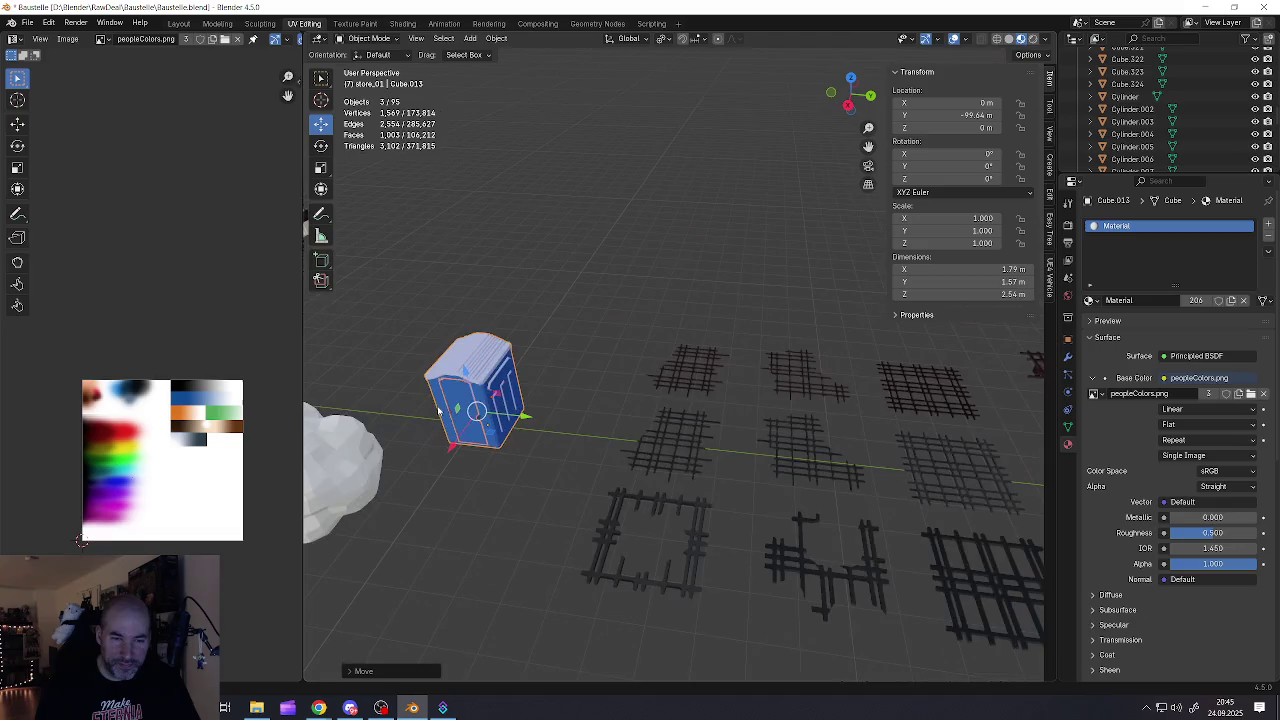
scroll(475, 432, "up", 2)
scroll(482, 438, "up", 3)
scroll(482, 438, "down", 2)
scroll(480, 380, "down", 2)
scroll(520, 400, "down", 4)
scroll(703, 453, "down", 2)
scroll(703, 453, "down", 2)
scroll(557, 451, "down", 2)
scroll(580, 446, "down", 1)
left_click(580, 446)
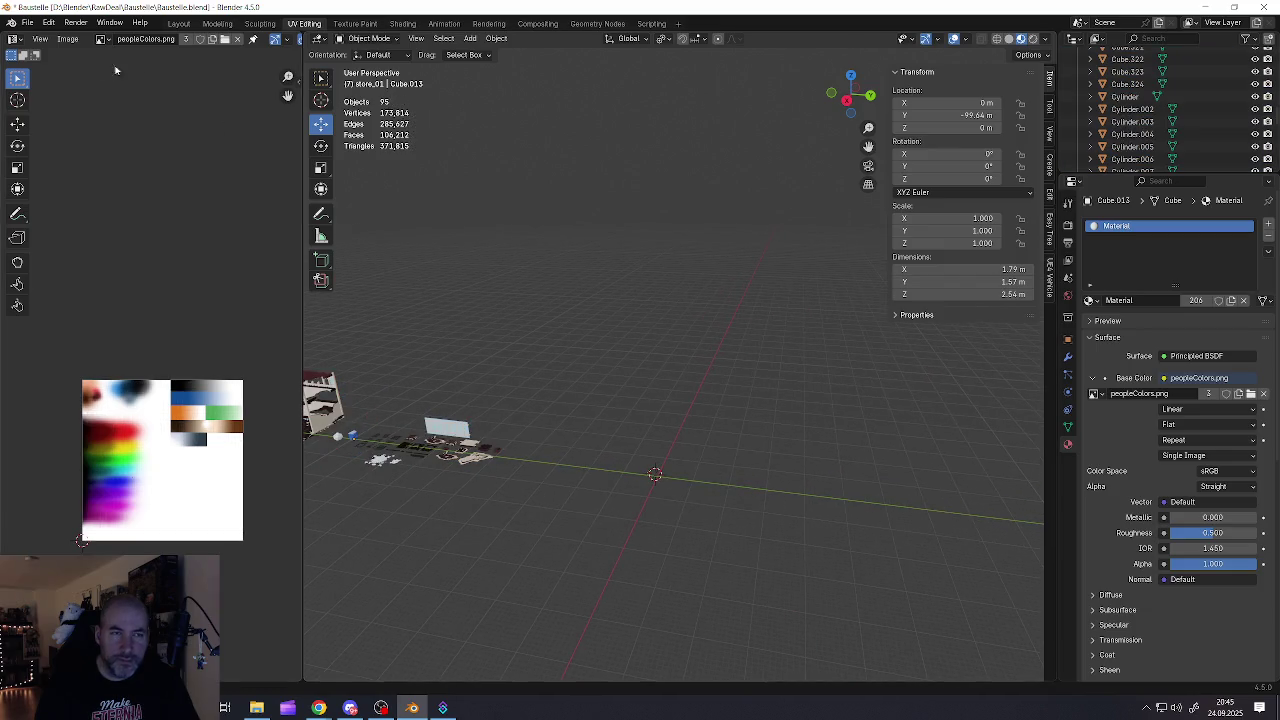
Save the Baustelle scene and minimise Blender to the desktop
left_click(27, 22)
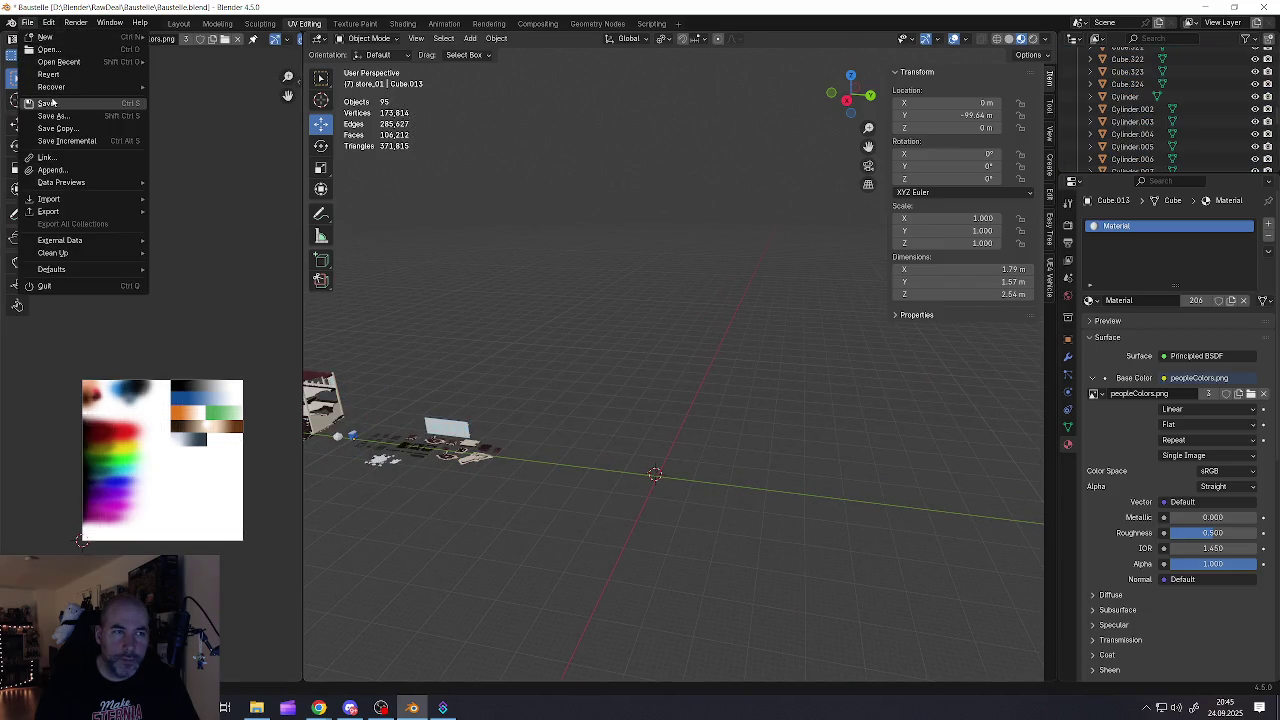
left_click(48, 104)
left_click(1206, 8)
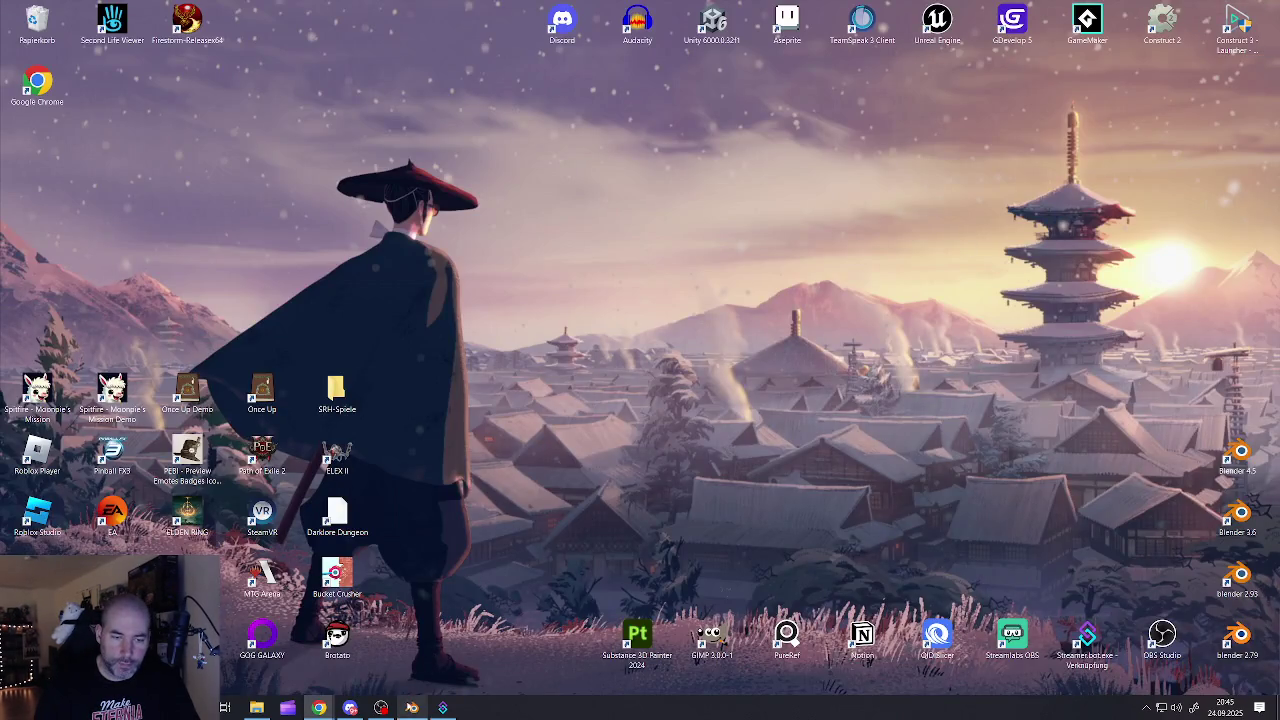
Briefly restore and re-hide Blender, then switch to the Baustelle project folder
left_click(412, 707)
left_click(412, 707)
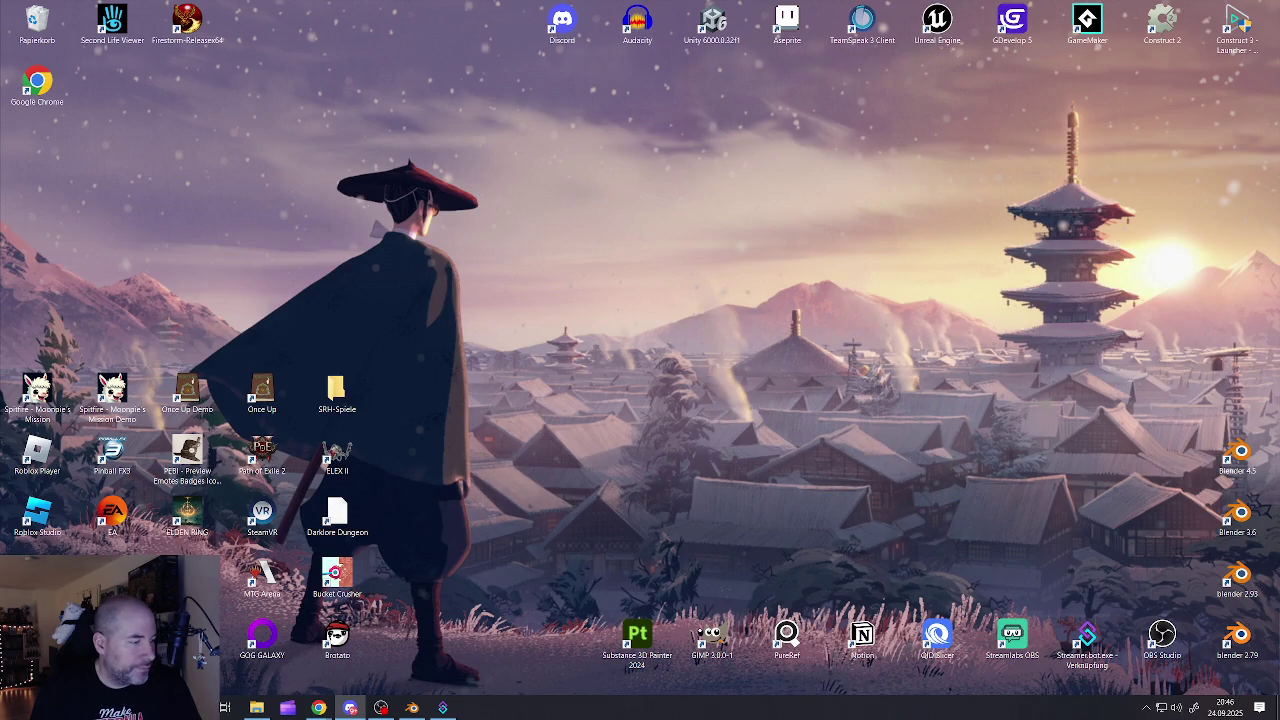
key("alt+Tab")
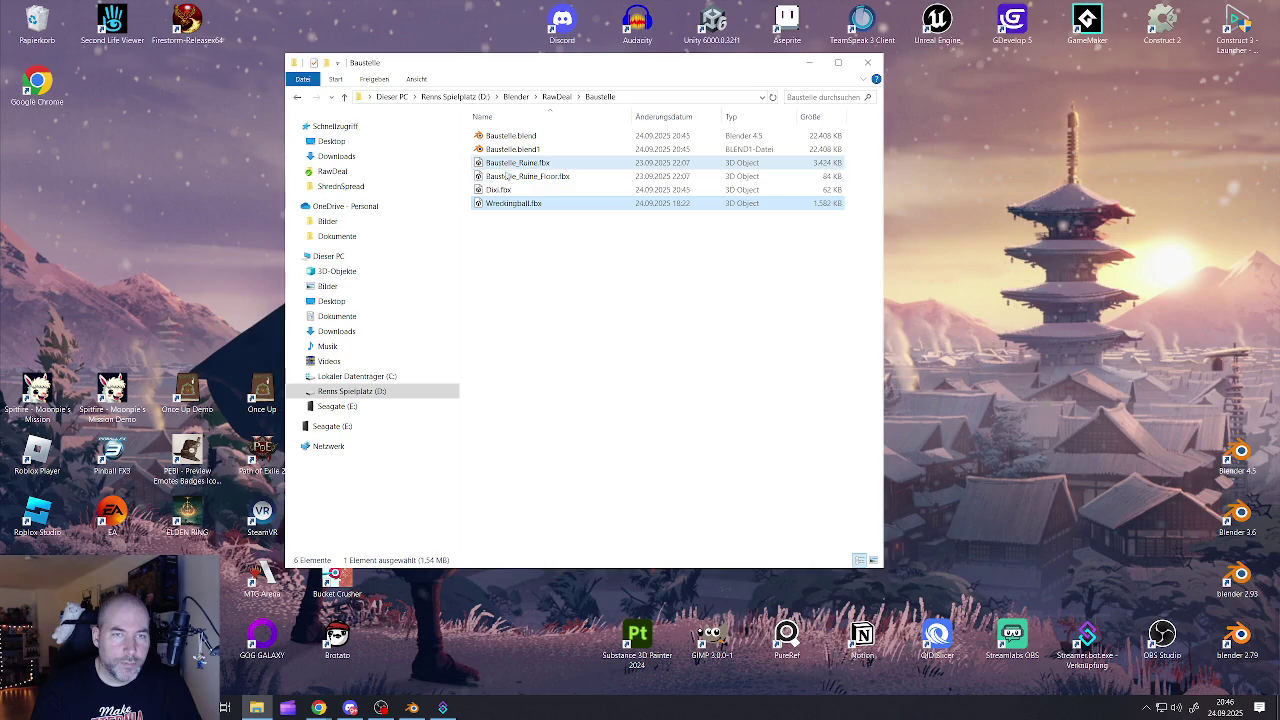
Select Dixi.fbx in the Baustelle folder, then minimise the folder window
left_click(498, 190)
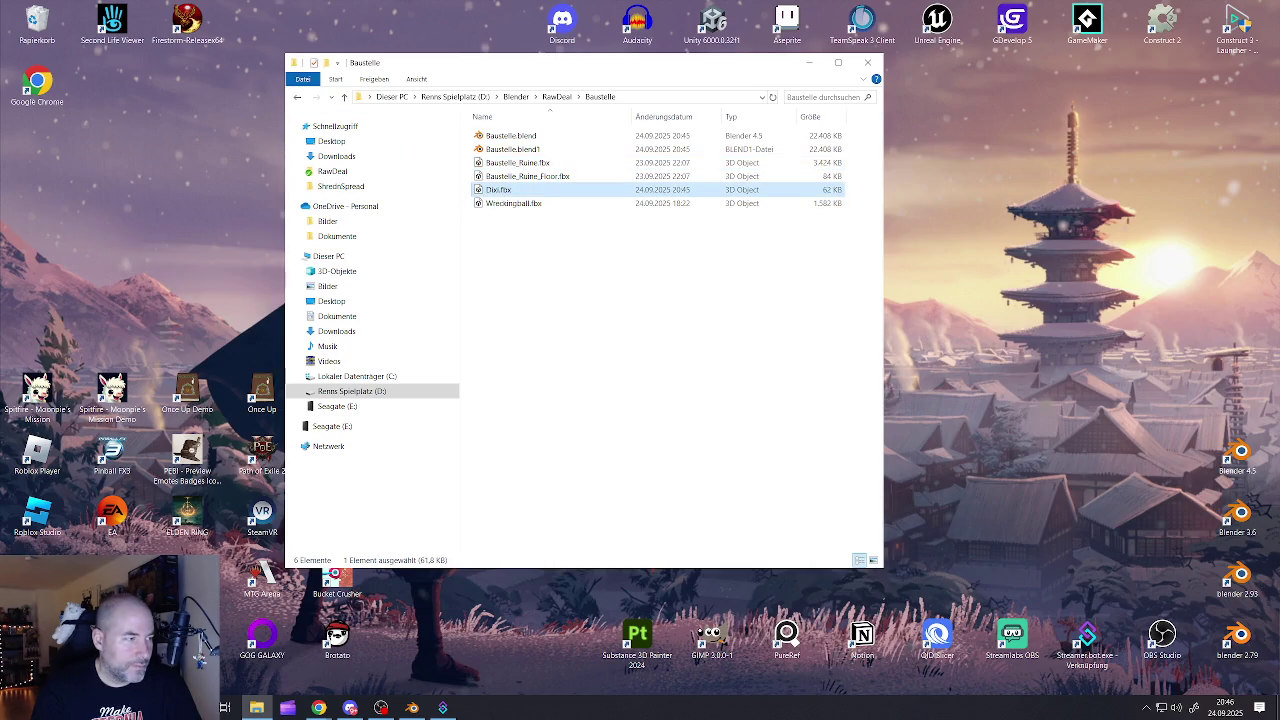
key("alt+Tab")
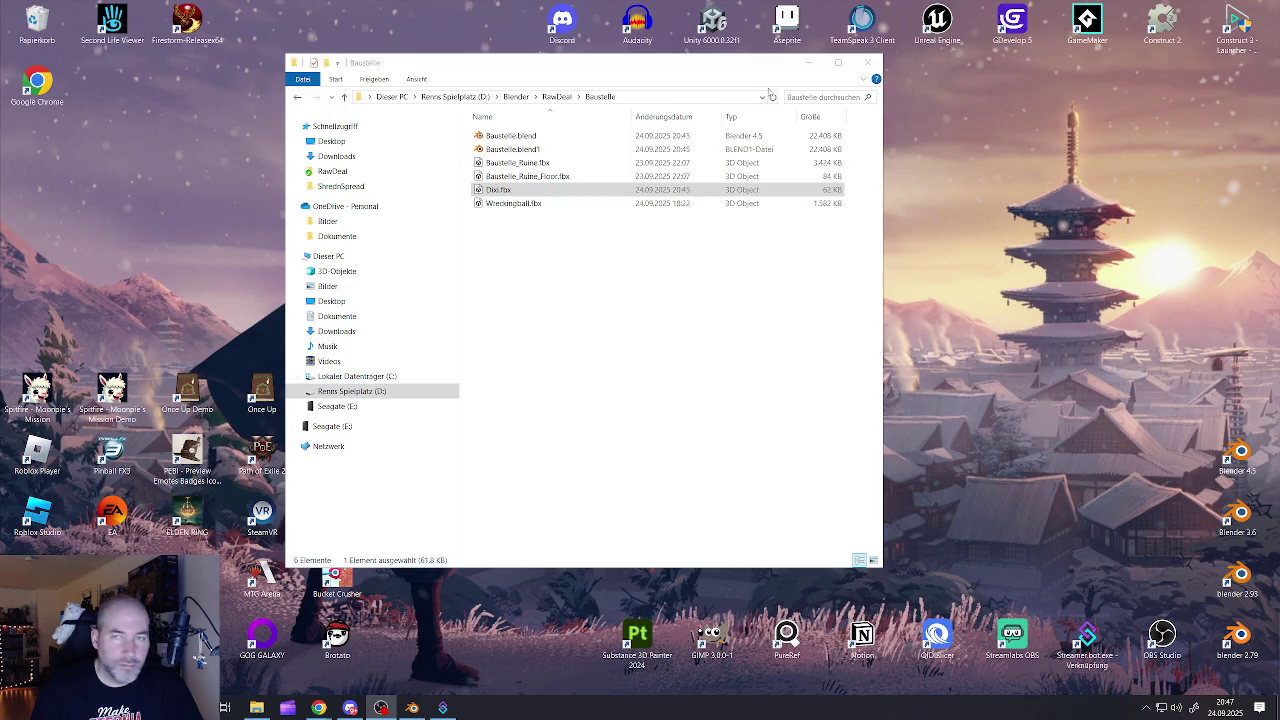
left_click(809, 62)
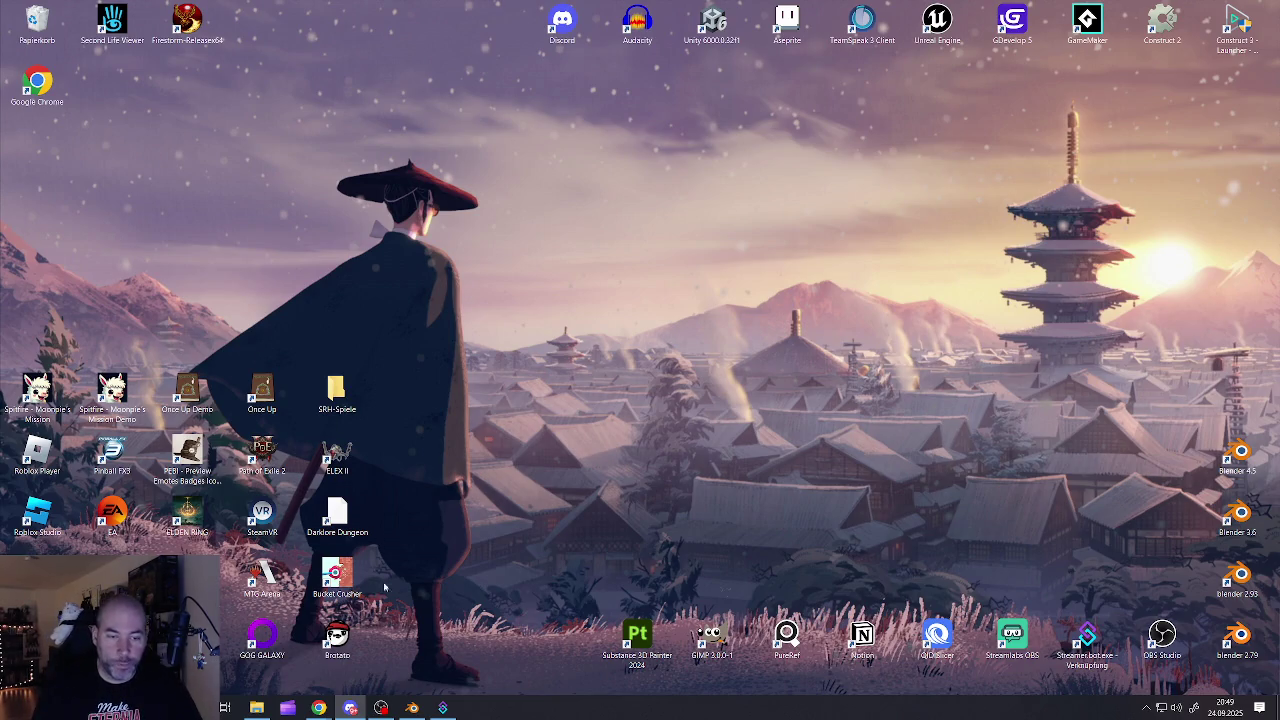
Bring Blender back and move the character metarig along Y to -5.81 m
left_click(412, 708)
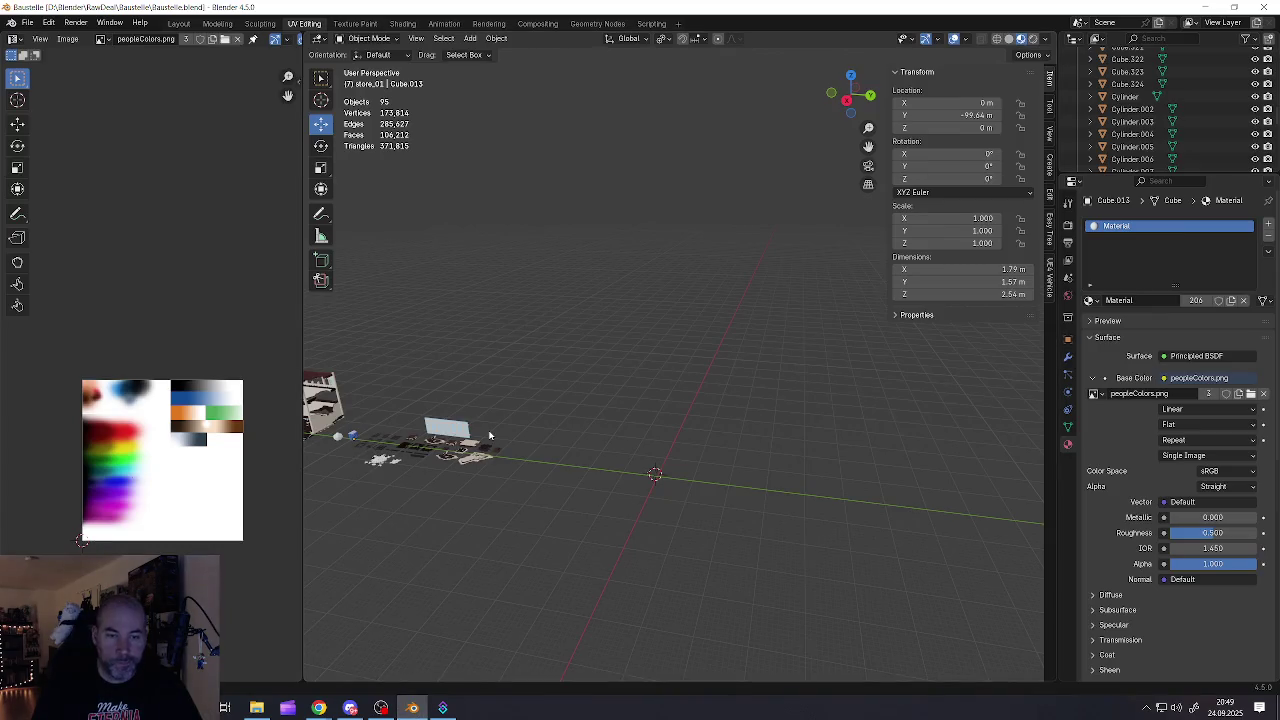
scroll(620, 479, "up", 2)
scroll(678, 472, "up", 3)
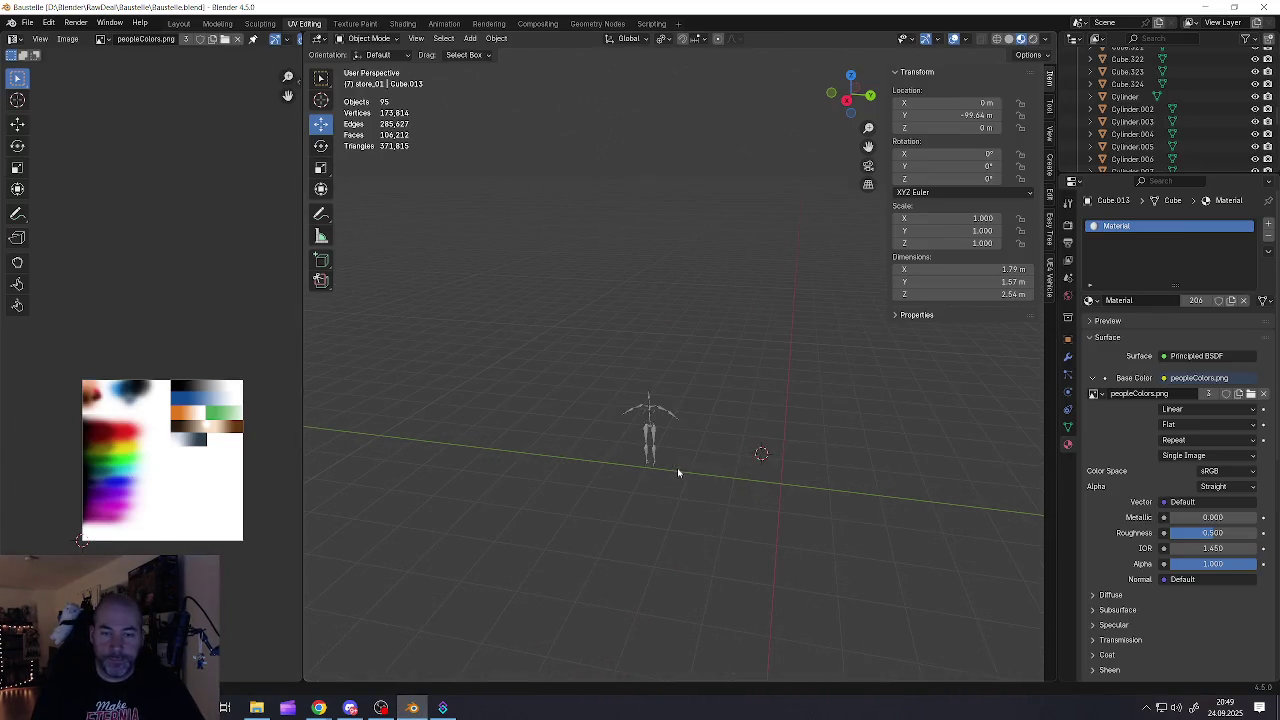
mouse_move(810, 427)
middle_mouse_down()
mouse_move(560, 437)
mouse_move(571, 443)
middle_mouse_up()
left_click(553, 435)
left_click_drag(568, 509, 448, 511)
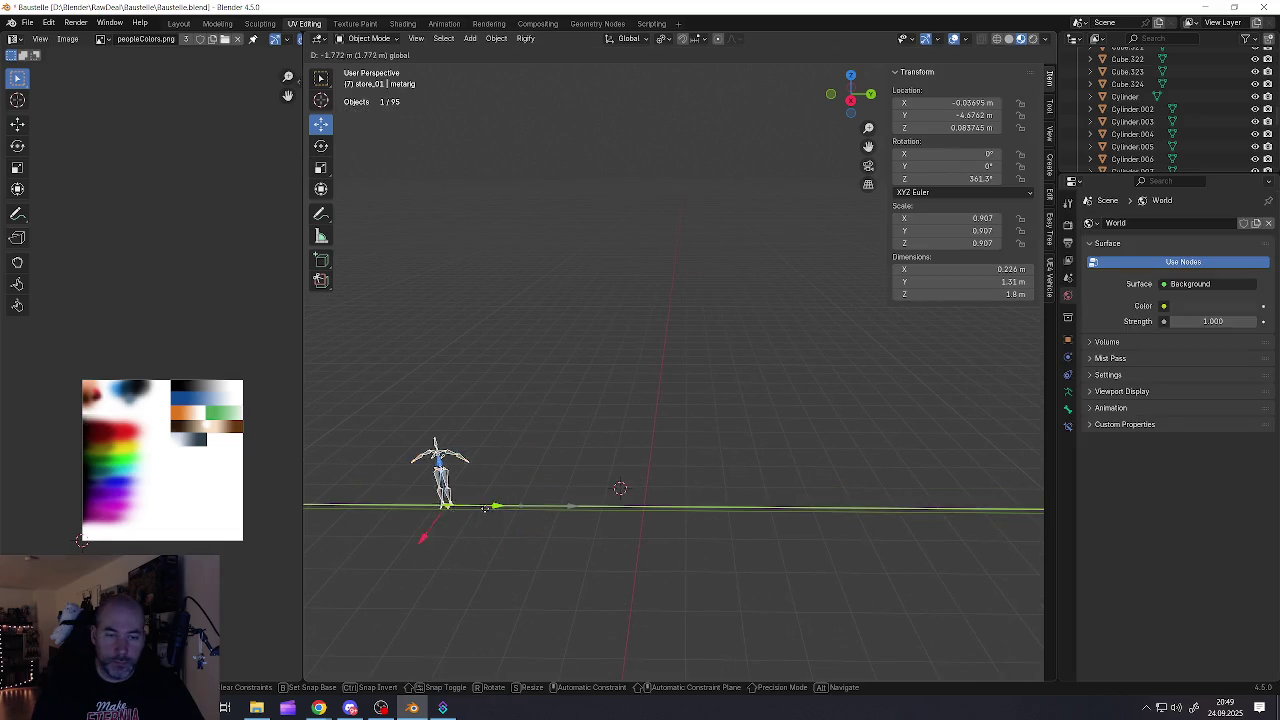
left_click(600, 504)
mouse_move(665, 507)
middle_mouse_down()
mouse_move(611, 506)
mouse_move(1080, 303)
middle_mouse_up()
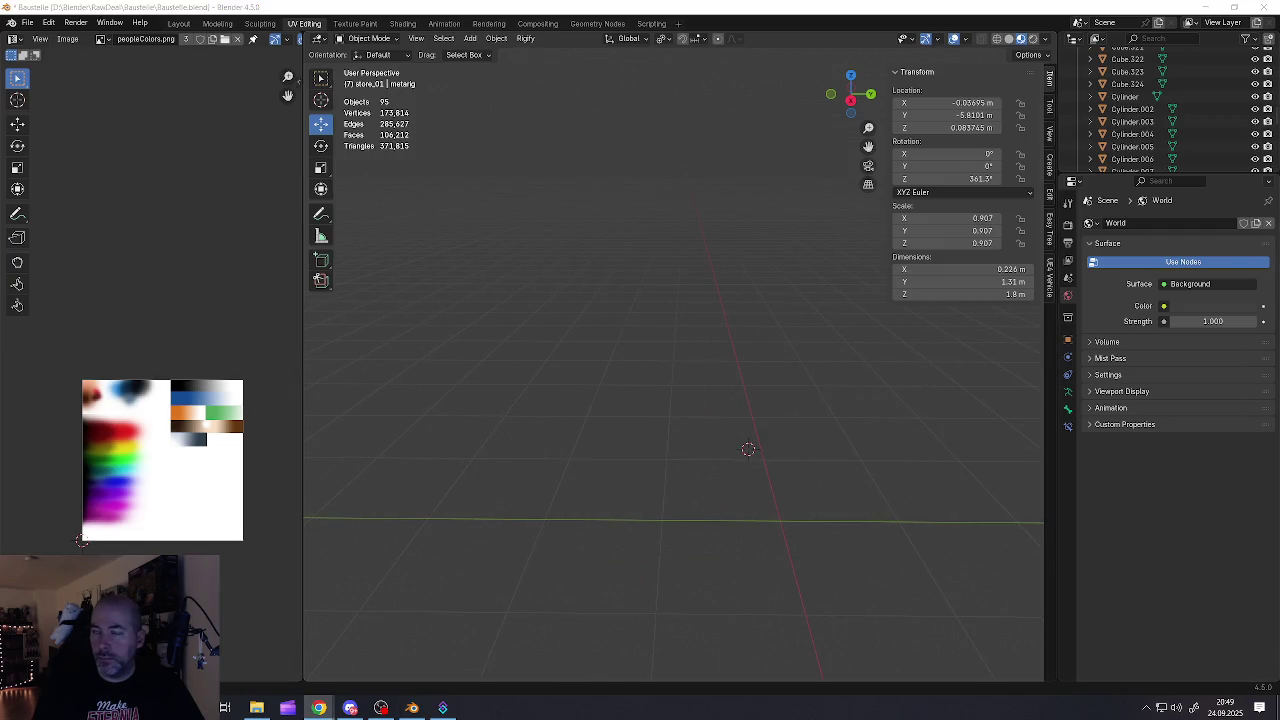
key("alt+Tab")
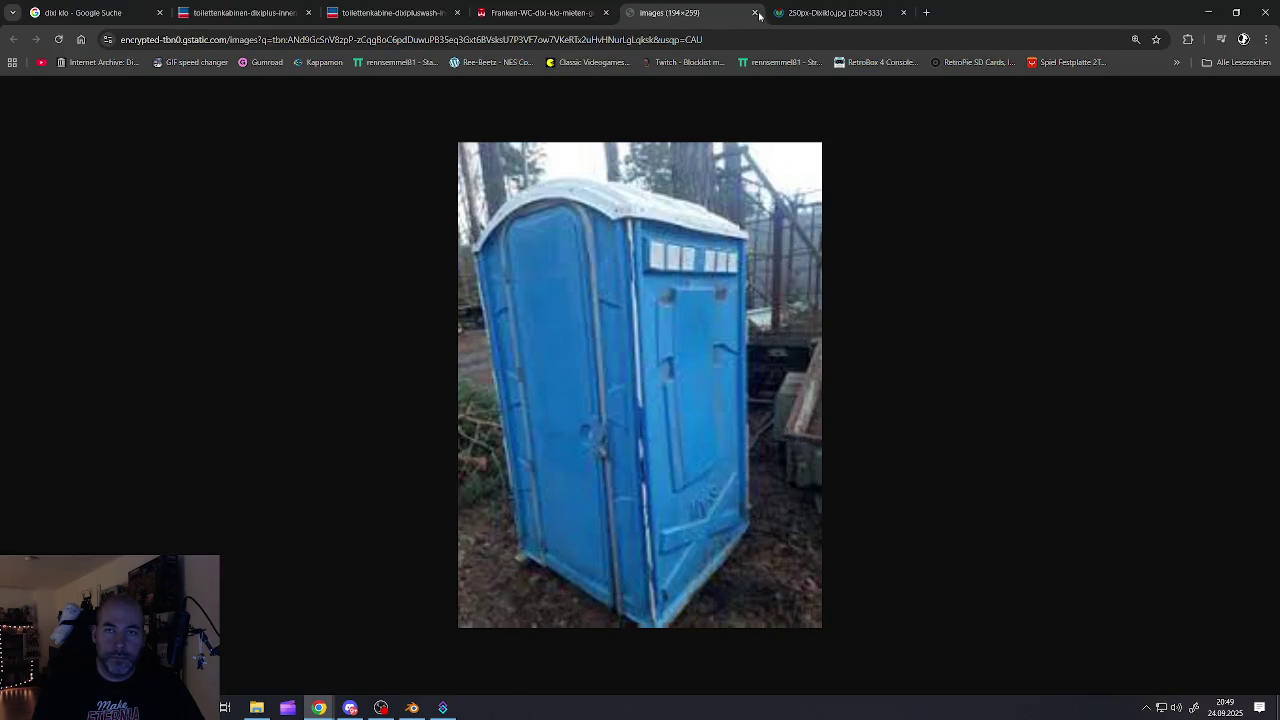
Close the five toilet reference tabs and the preview panel, then select the 'dixi klo' query
left_click(755, 13)
left_click(755, 13)
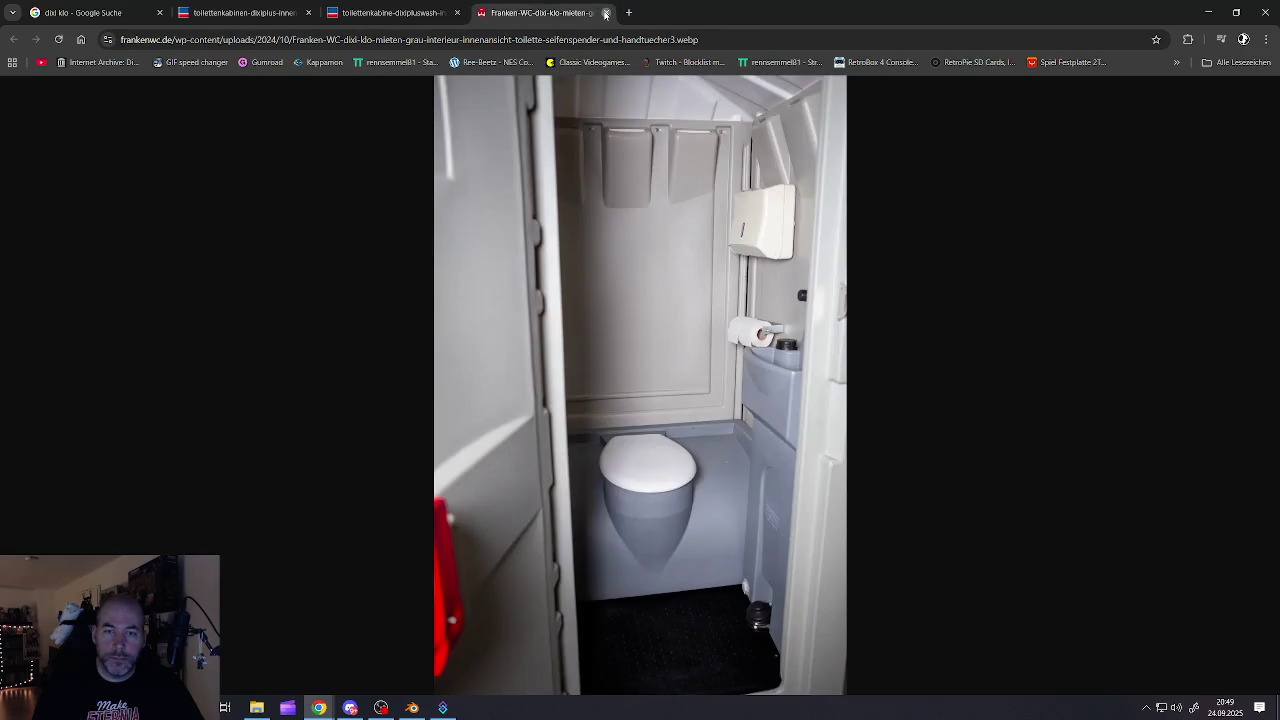
left_click(605, 13)
left_click(456, 14)
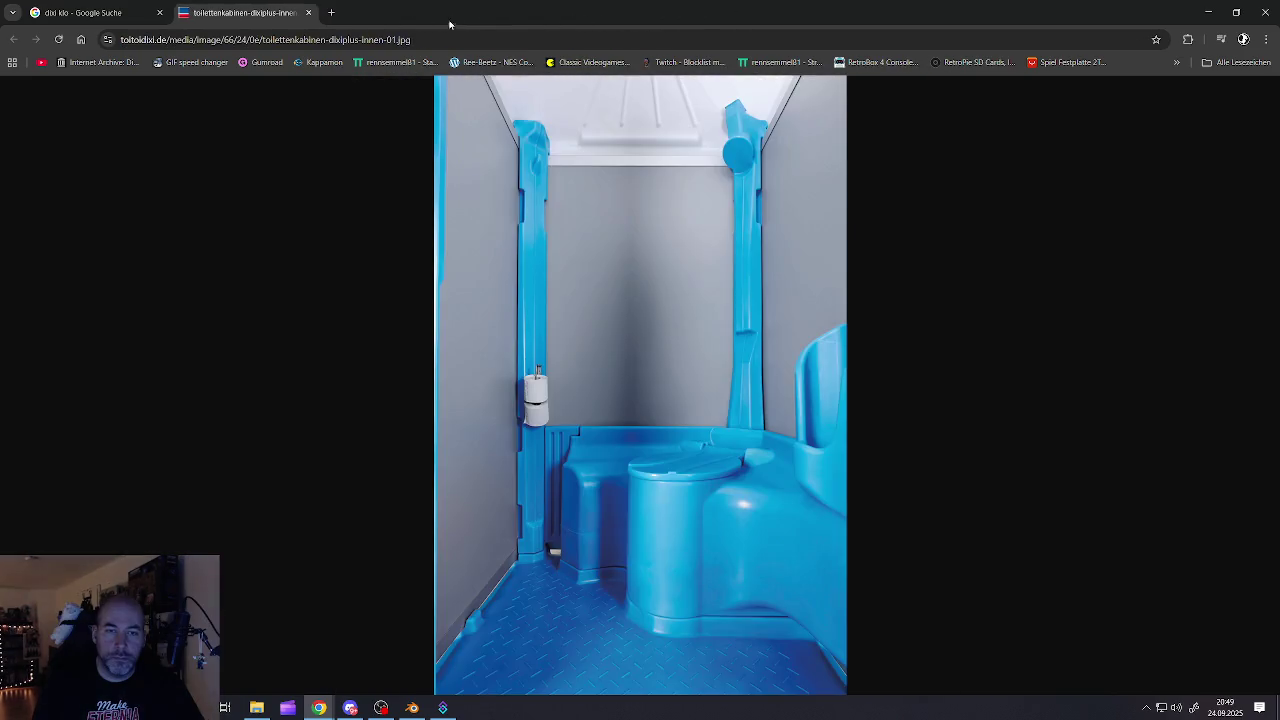
left_click(309, 13)
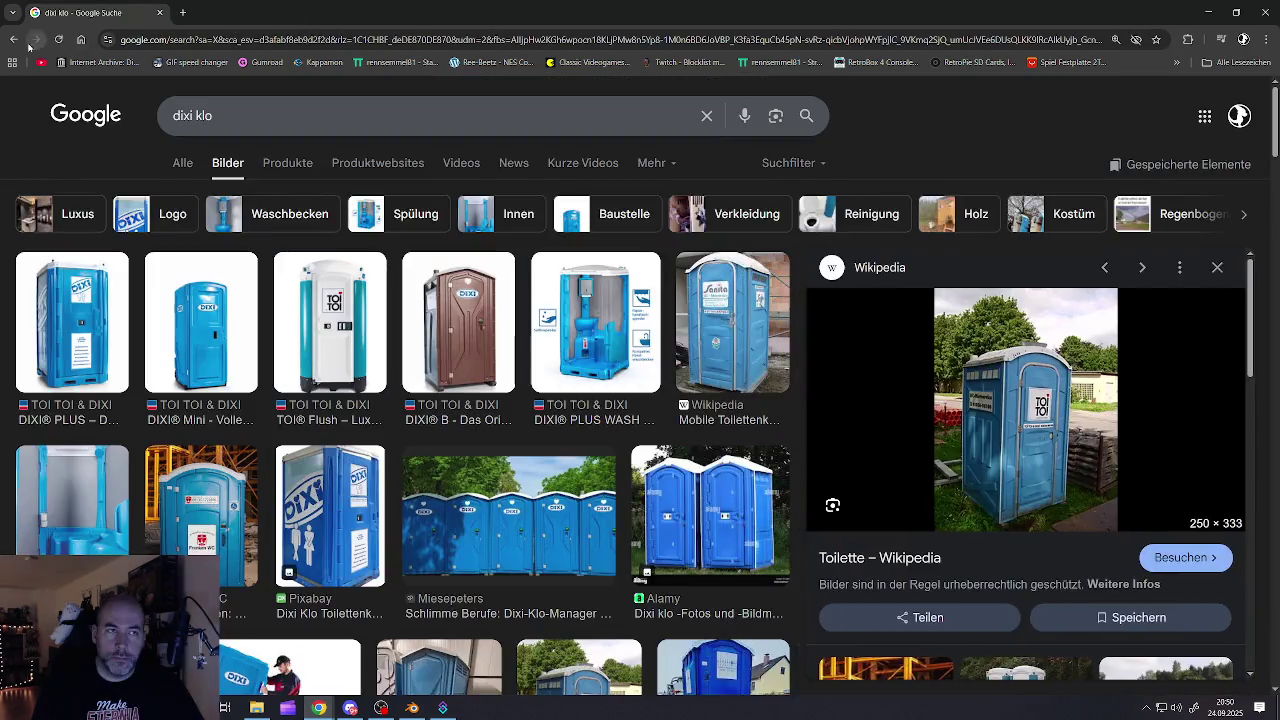
left_click(15, 41)
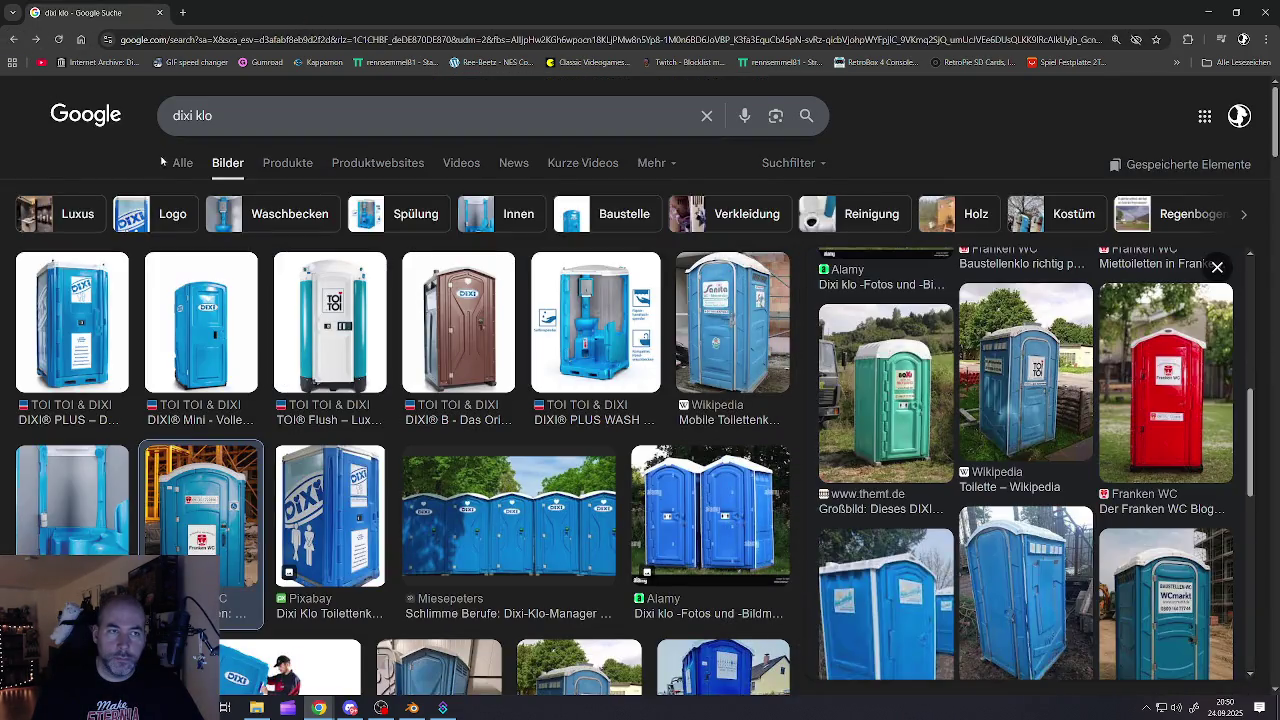
left_click(215, 115)
left_click_drag(215, 115, 160, 111)
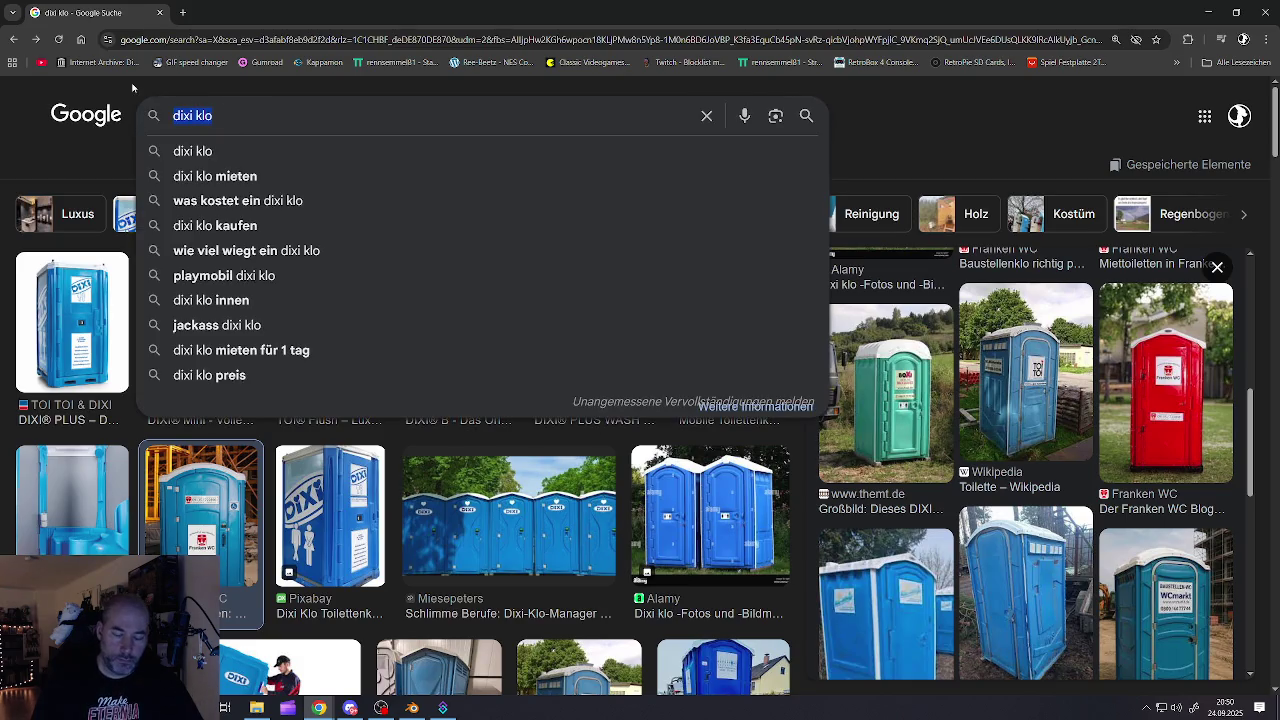
Search Google Images for 'baustelle' and browse the results
key("BackSpace")
type("b")
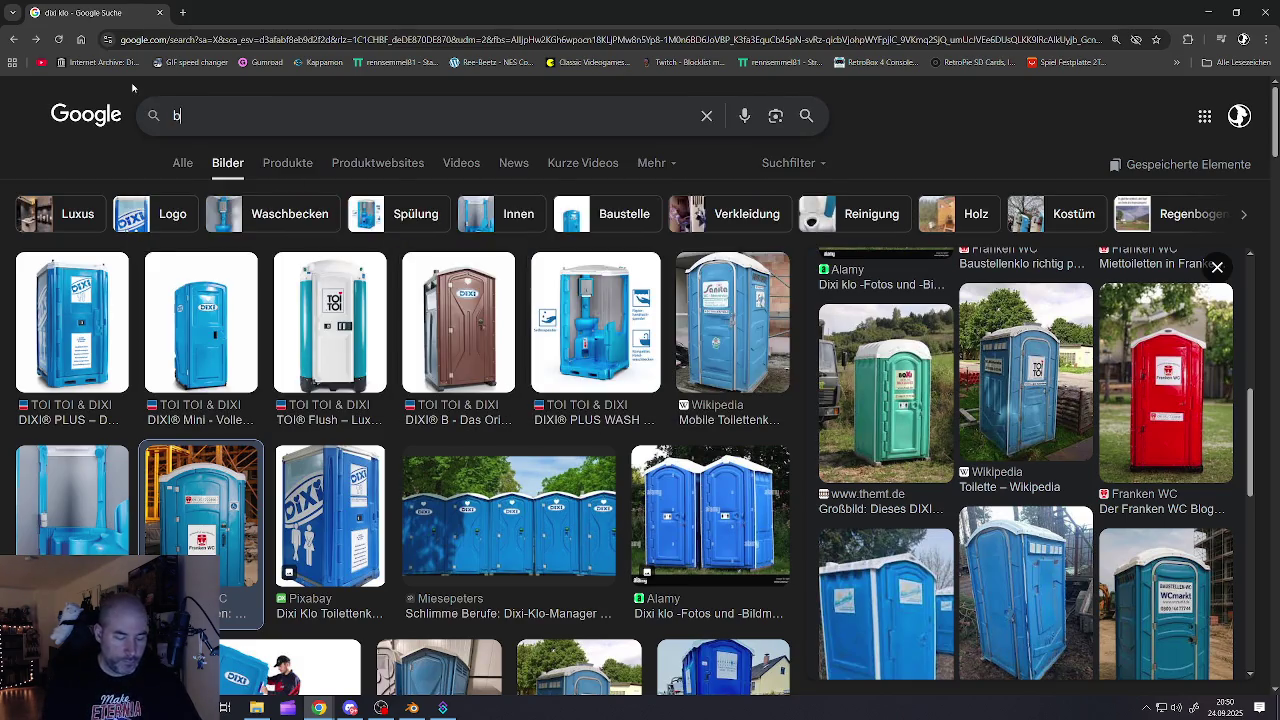
type("austelle")
key("Return")
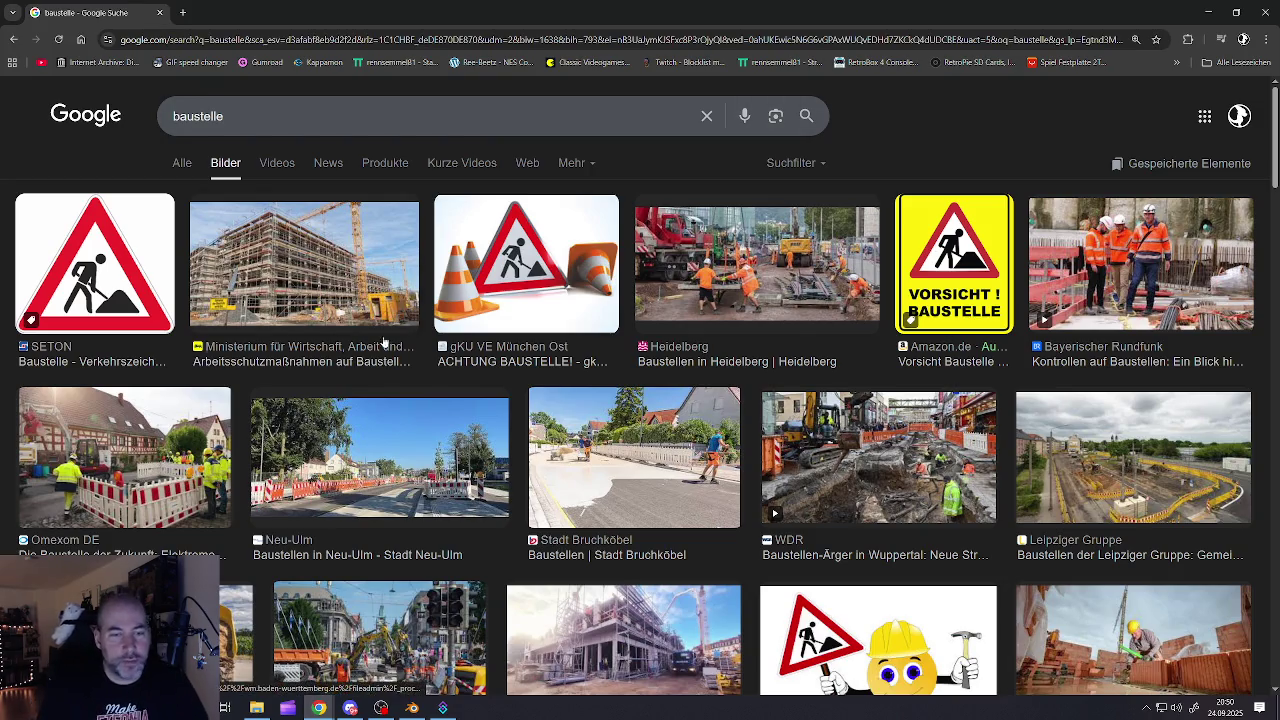
scroll(440, 455, "down", 3)
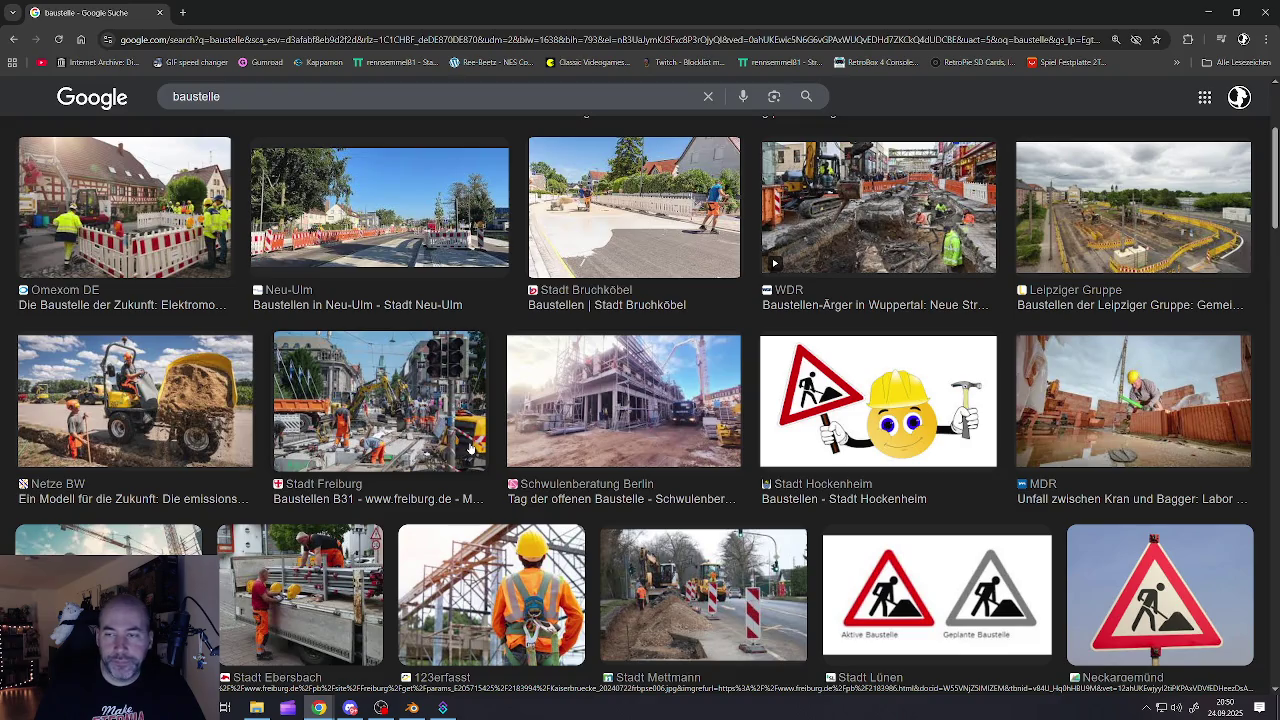
scroll(469, 449, "down", 4)
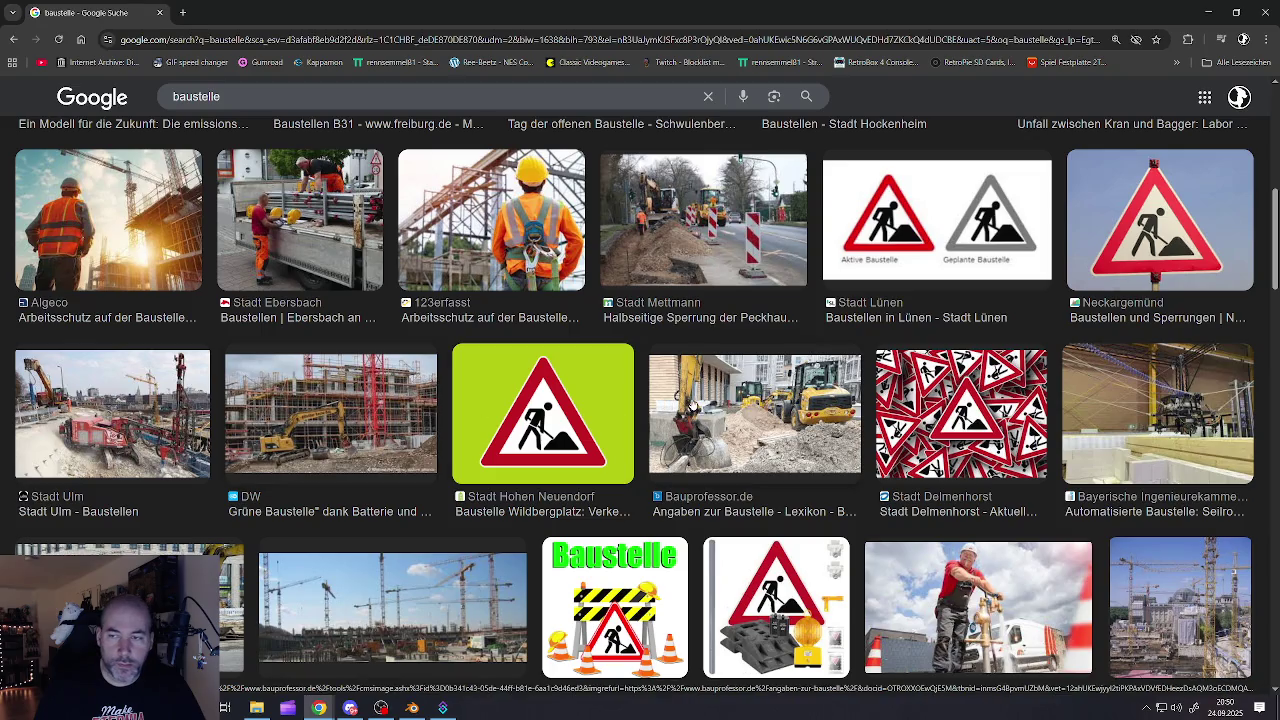
scroll(690, 405, "down", 2)
scroll(693, 402, "down", 1)
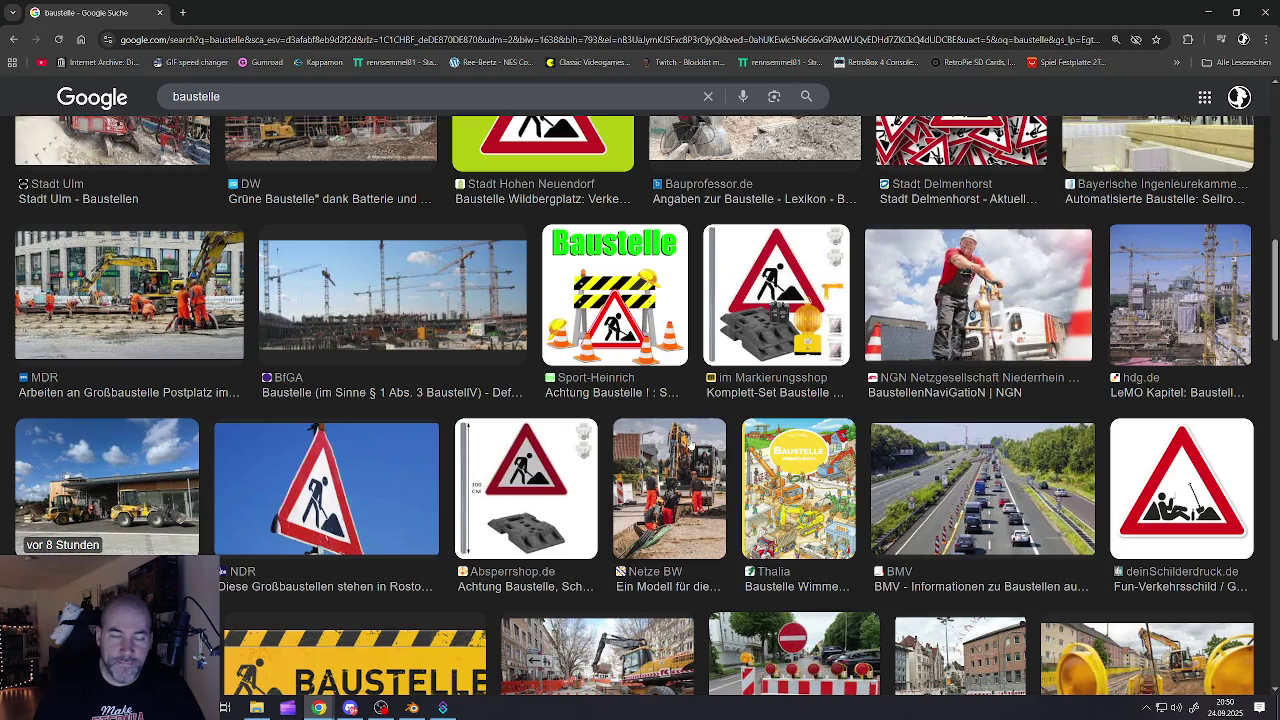
scroll(688, 440, "up", 2)
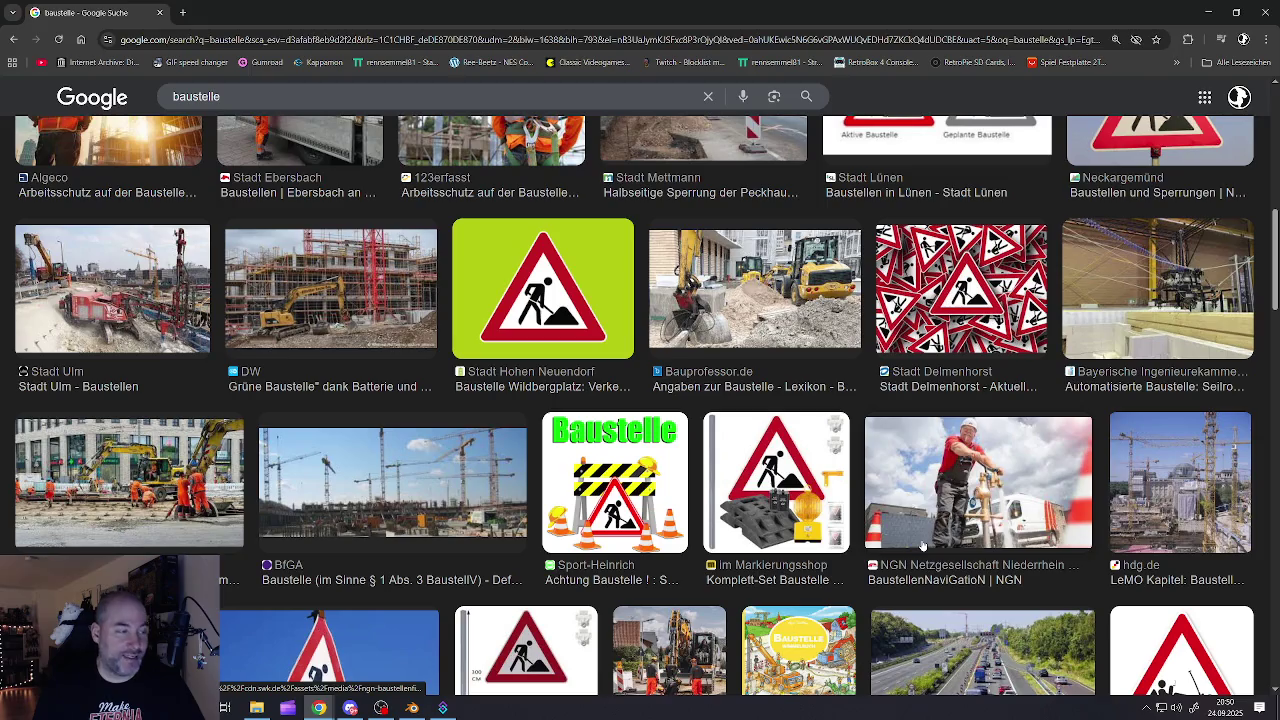
scroll(920, 543, "down", 3)
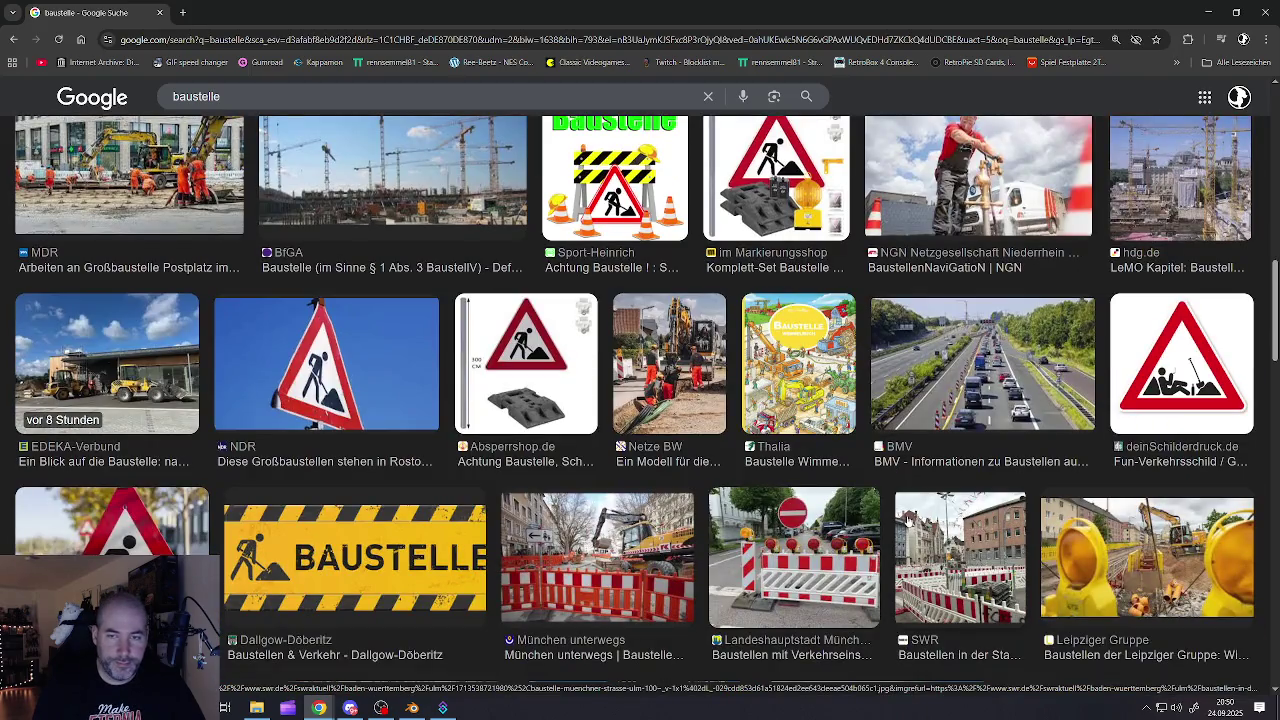
scroll(916, 512, "up", 2)
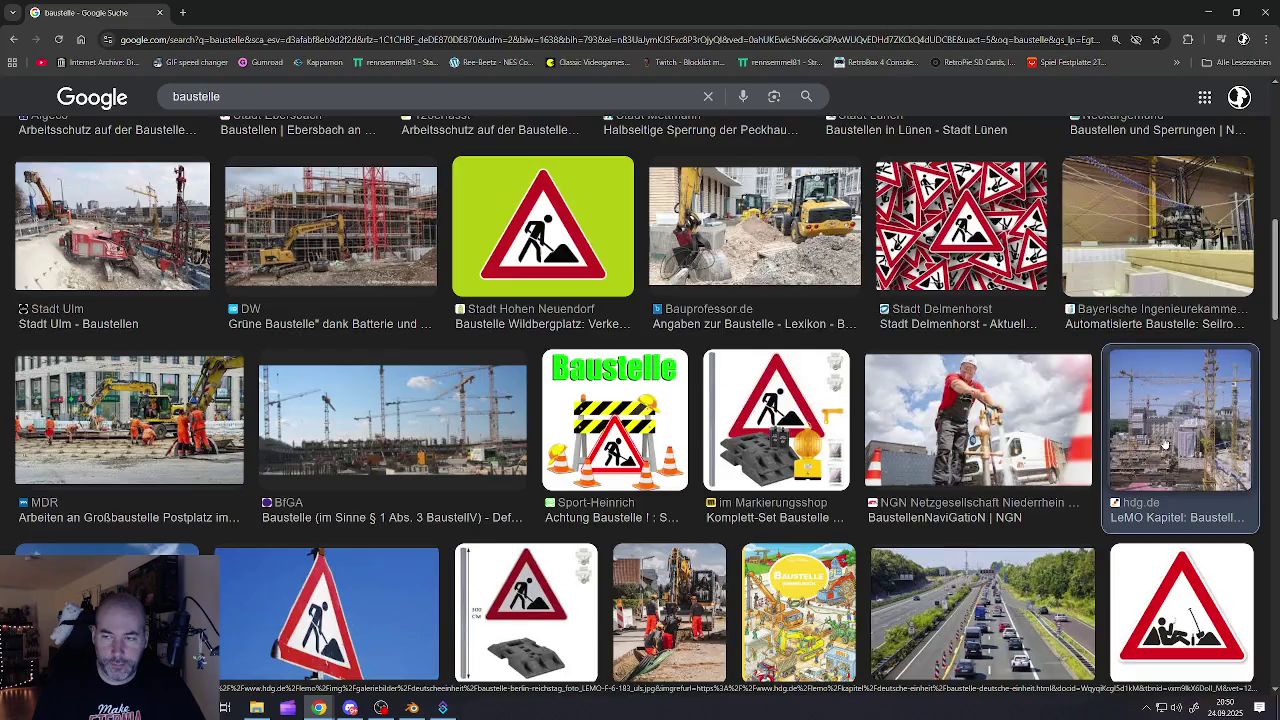
Preview the Bremen summer-roadworks barrier-fence photo and bring up its image menu
left_click(1165, 445)
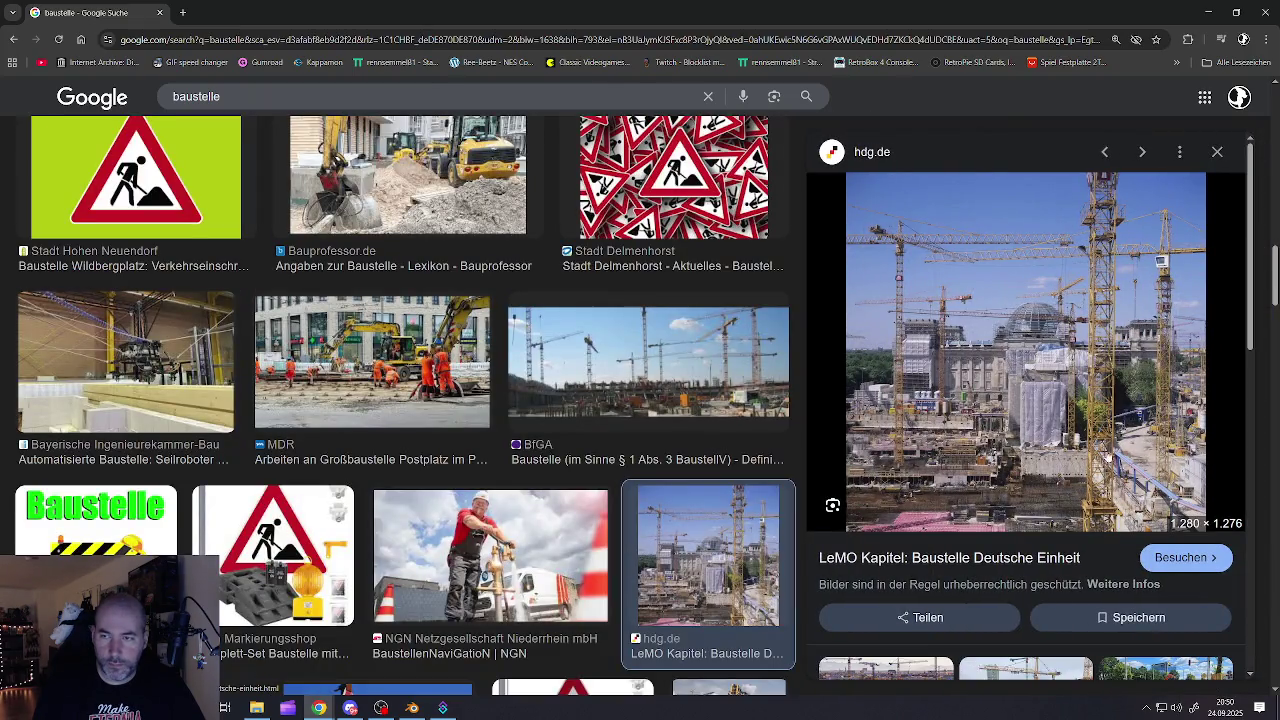
scroll(1105, 503, "down", 4)
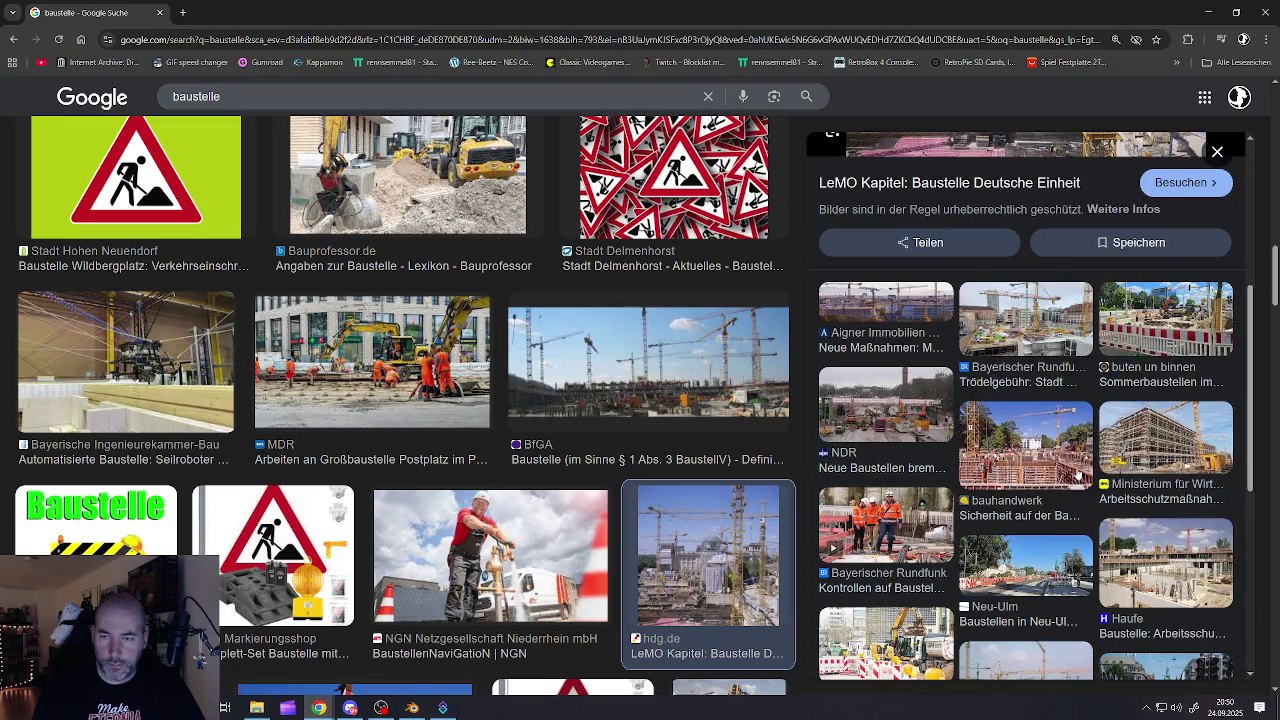
scroll(1064, 452, "down", 3)
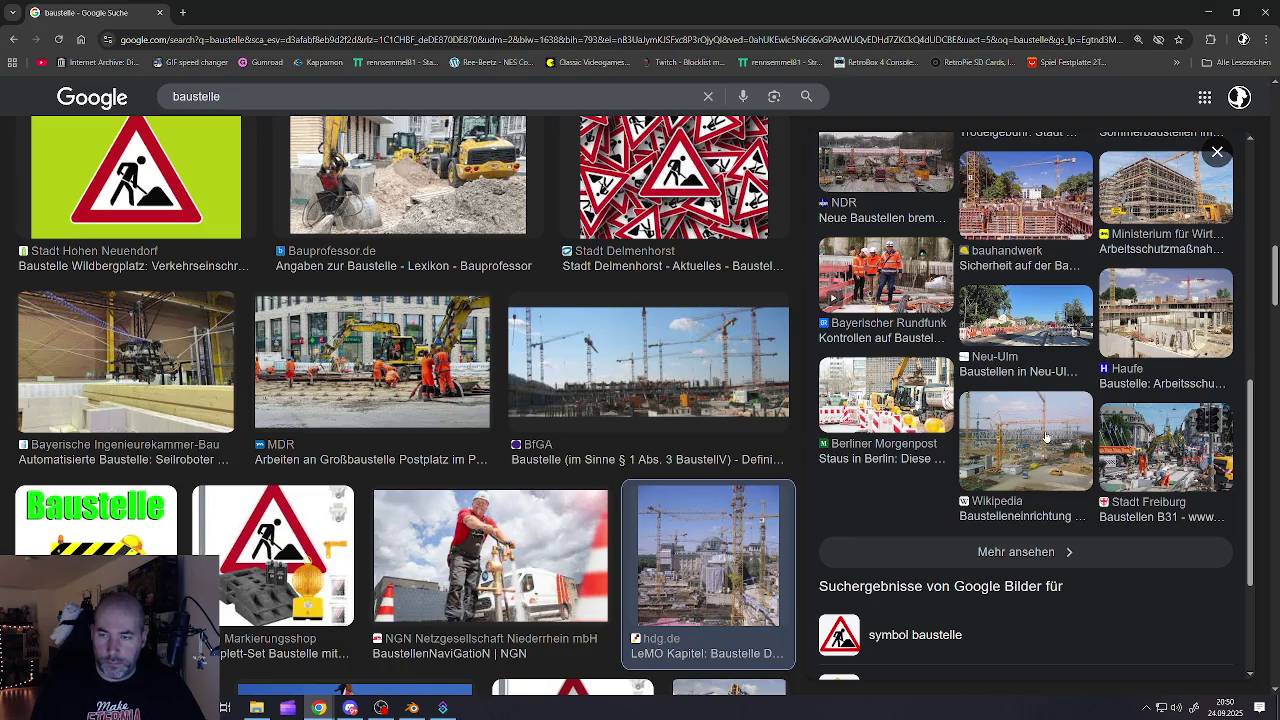
scroll(1045, 437, "up", 5)
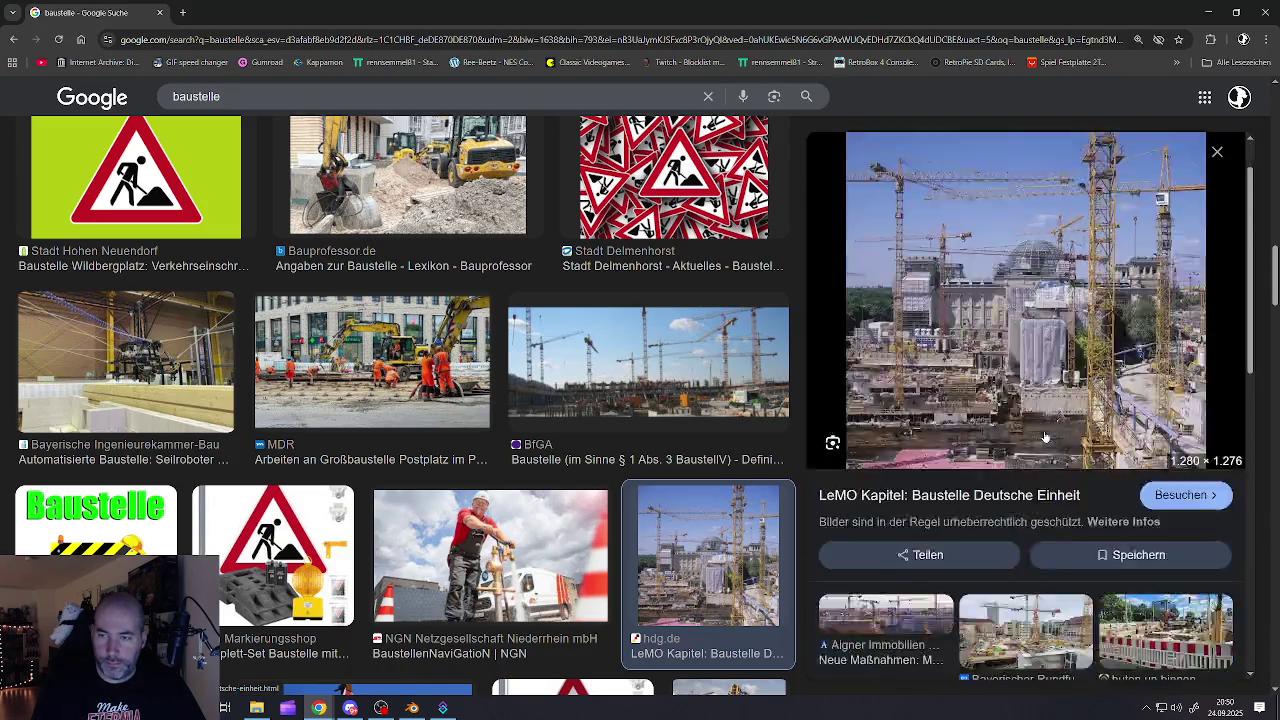
scroll(1045, 437, "down", 3)
left_click(1138, 412)
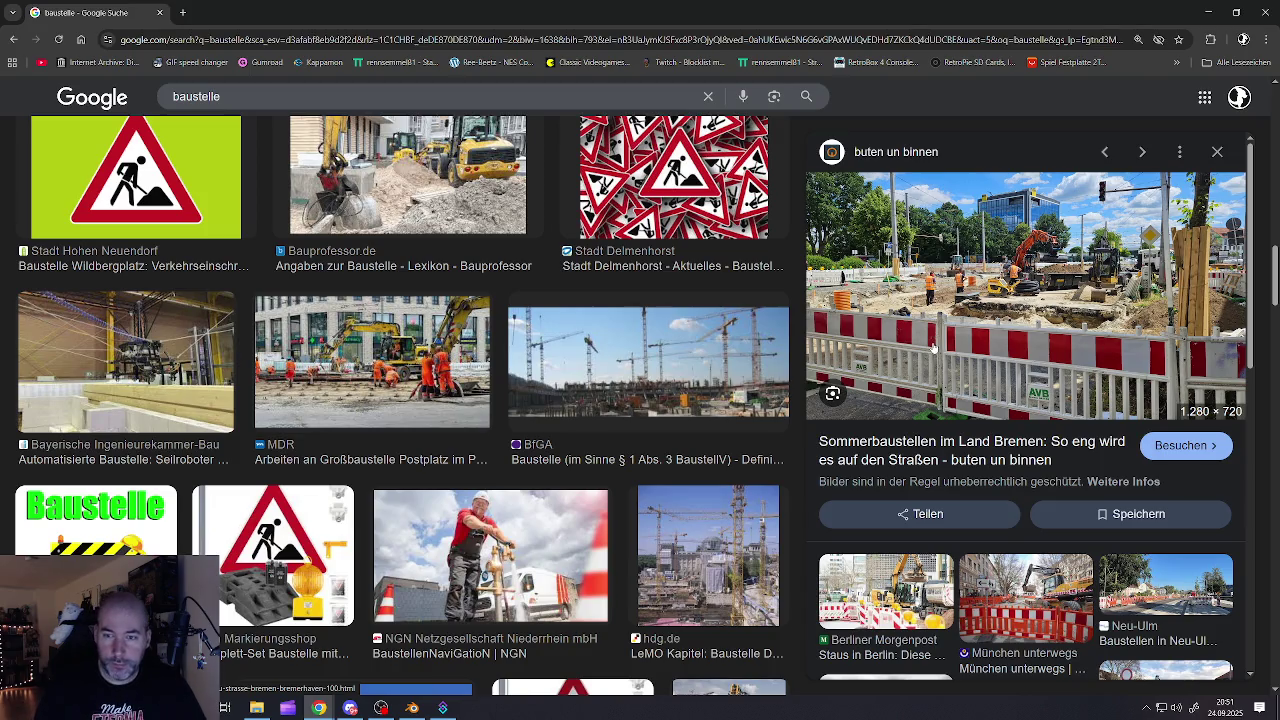
scroll(955, 343, "down", 1)
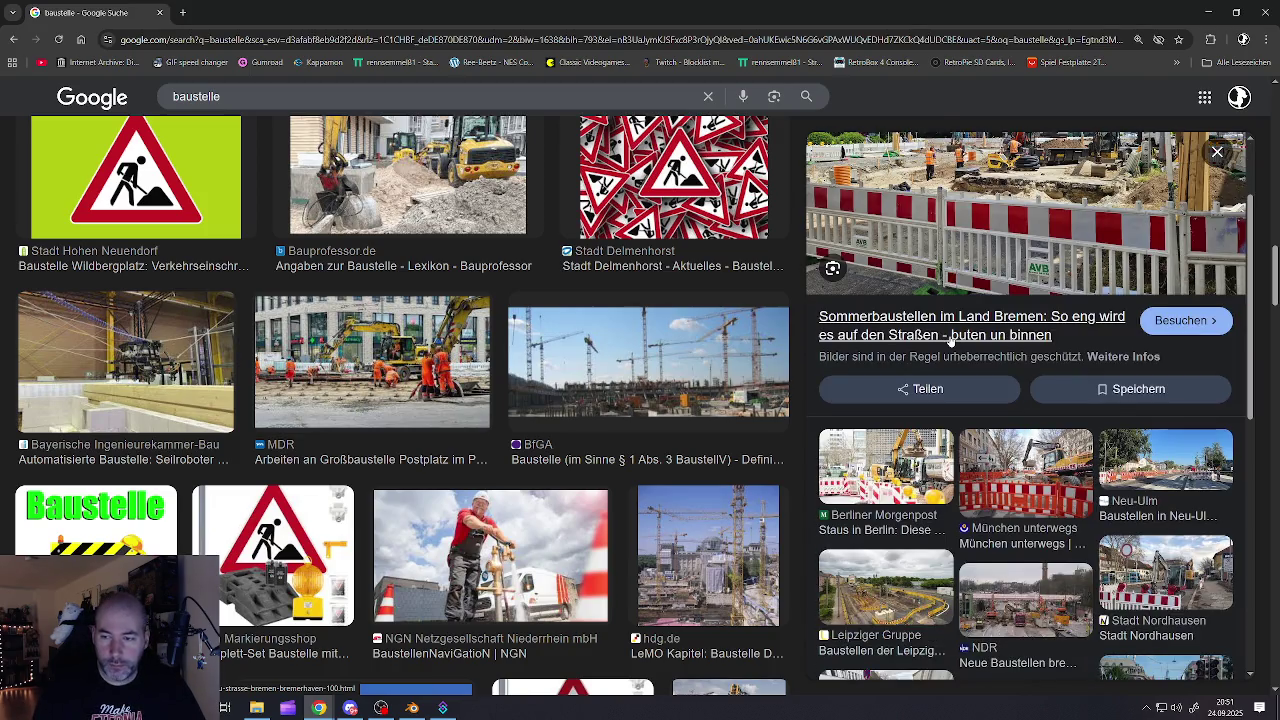
scroll(950, 342, "up", 1)
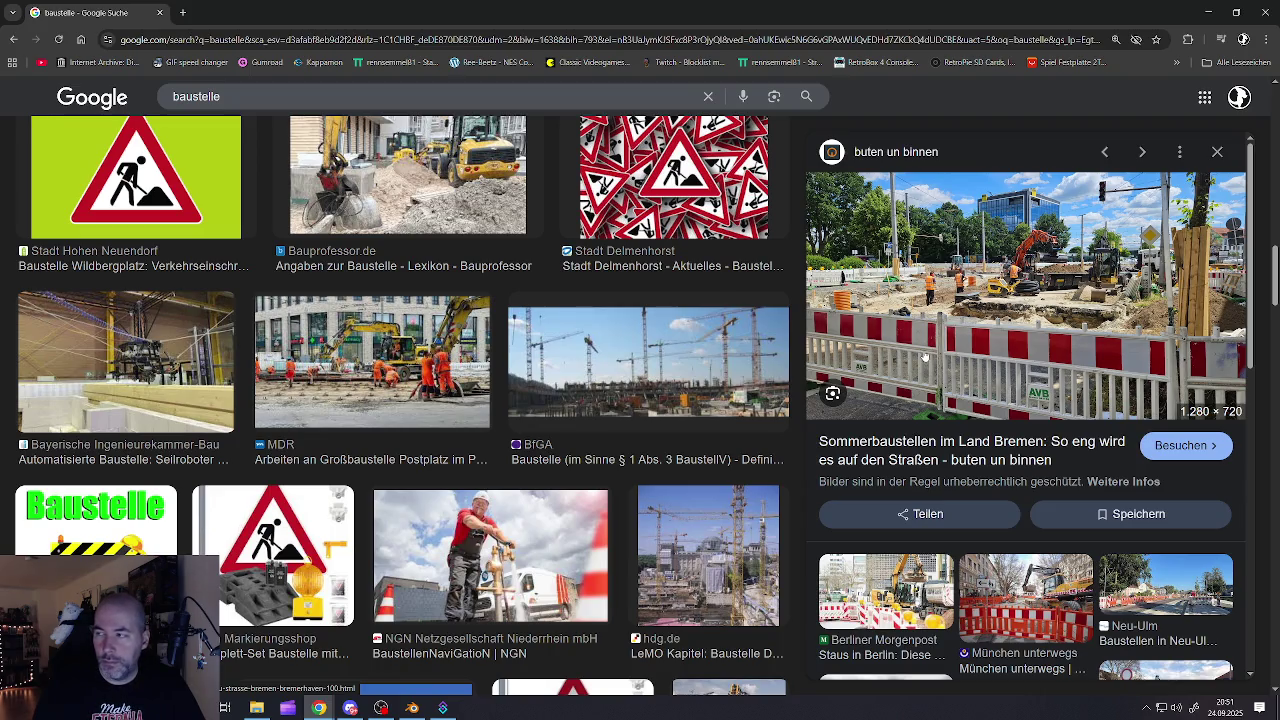
right_click(970, 350)
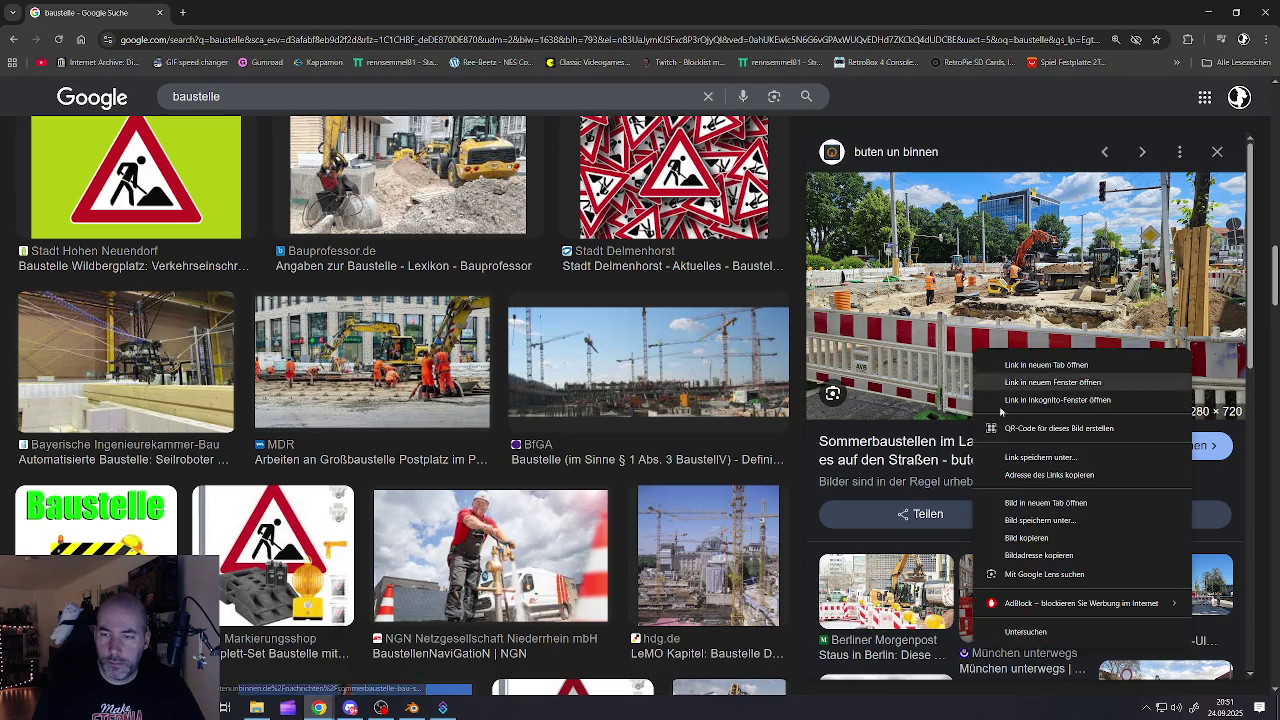
View the barrier-fence photo full size in a new tab, close it, and minimise Chrome
left_click(1015, 503)
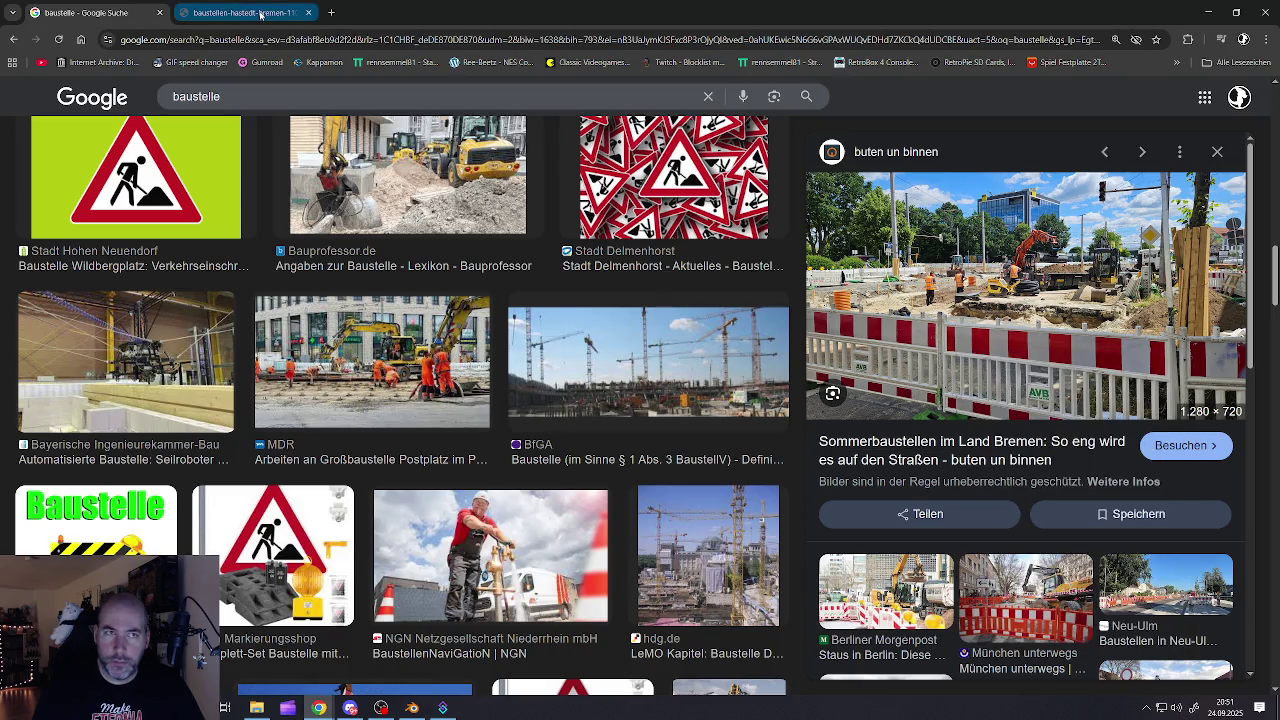
left_click(260, 13)
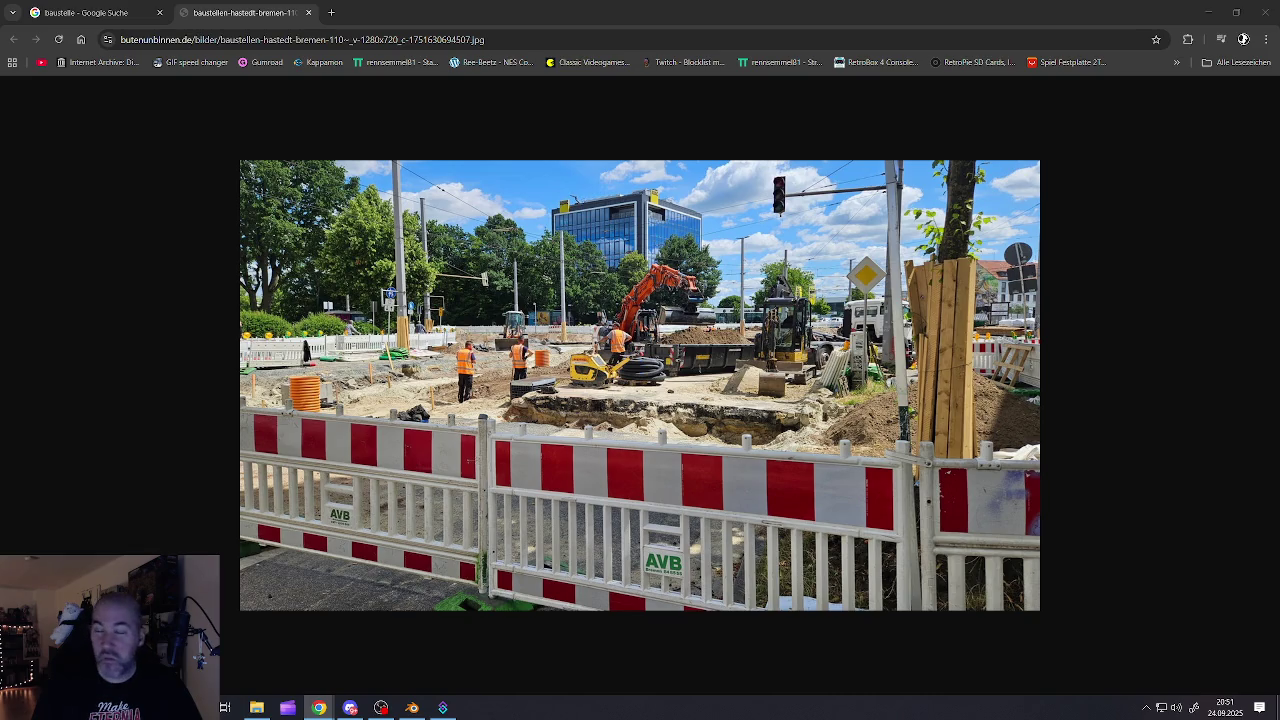
key("alt+Tab")
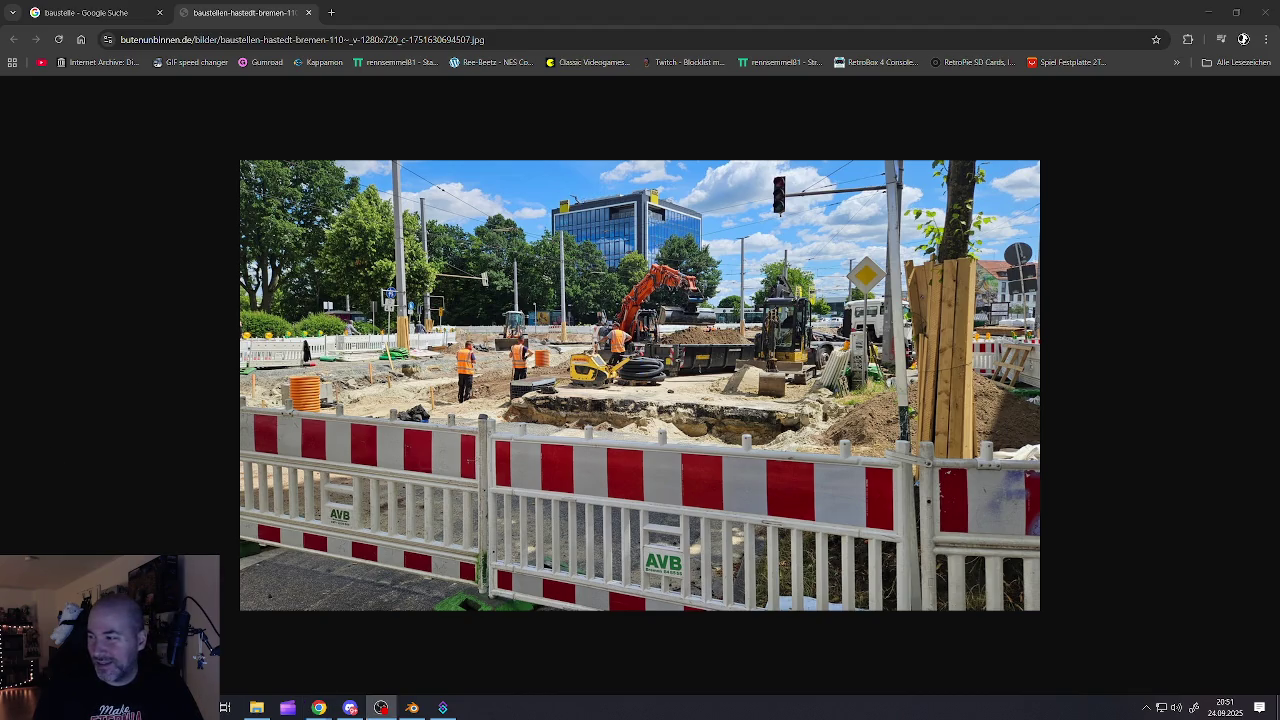
key("alt+Tab")
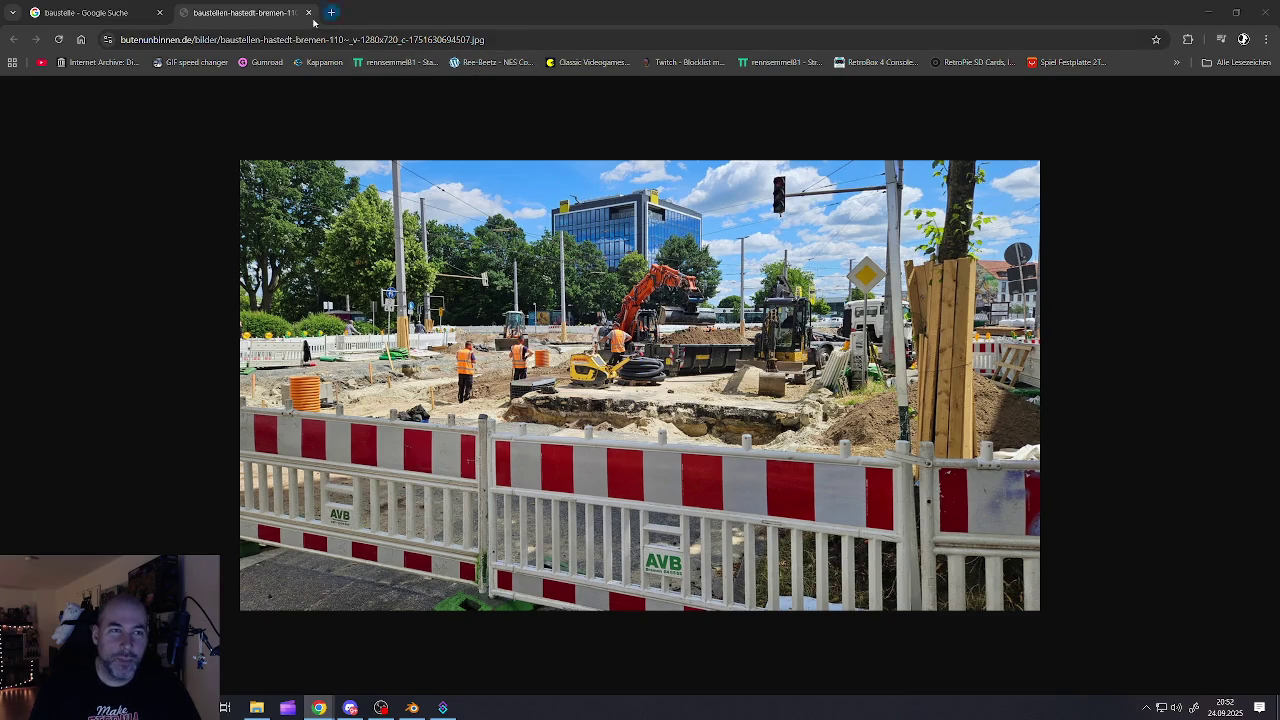
left_click_drag(248, 17, 283, 36)
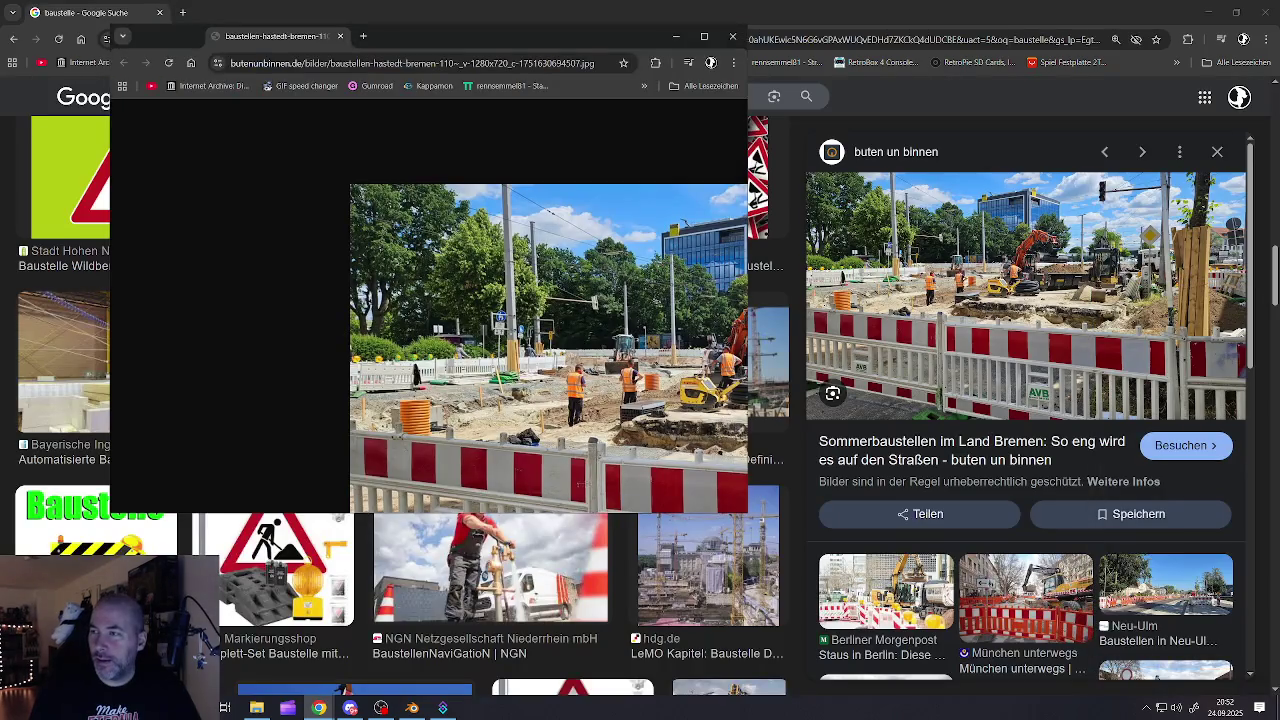
key("ctrl+w")
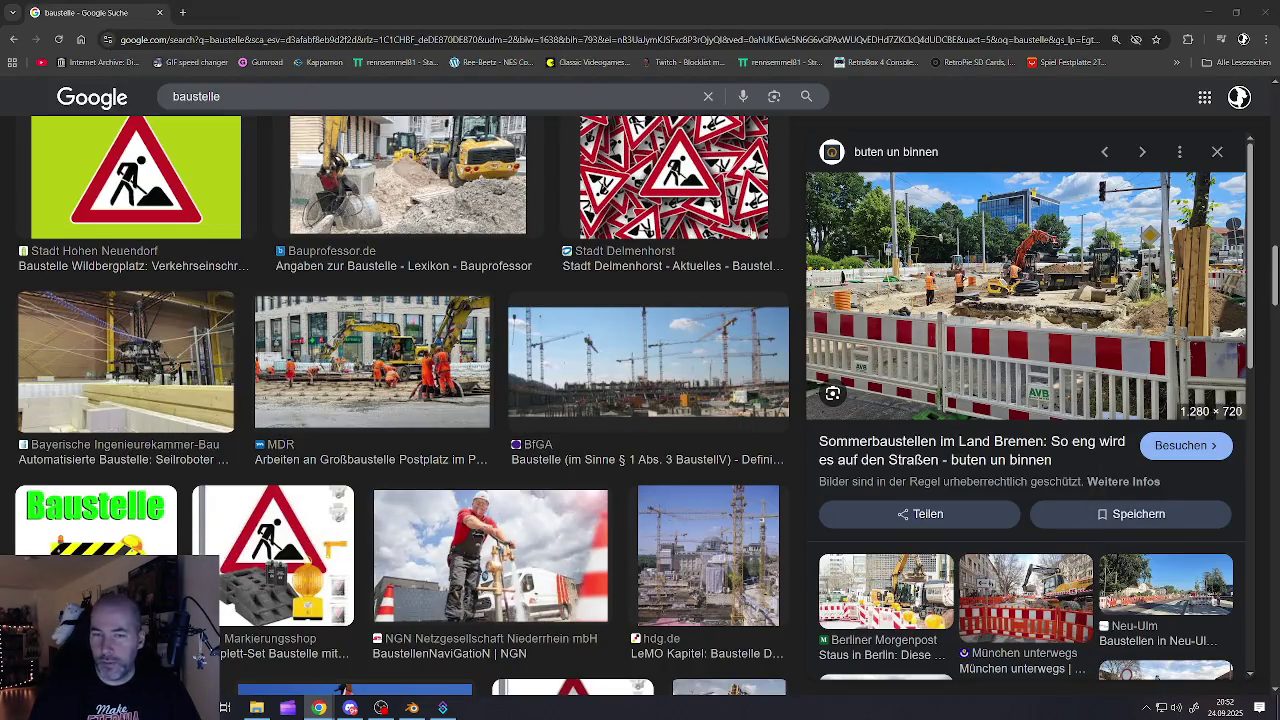
left_click(1208, 12)
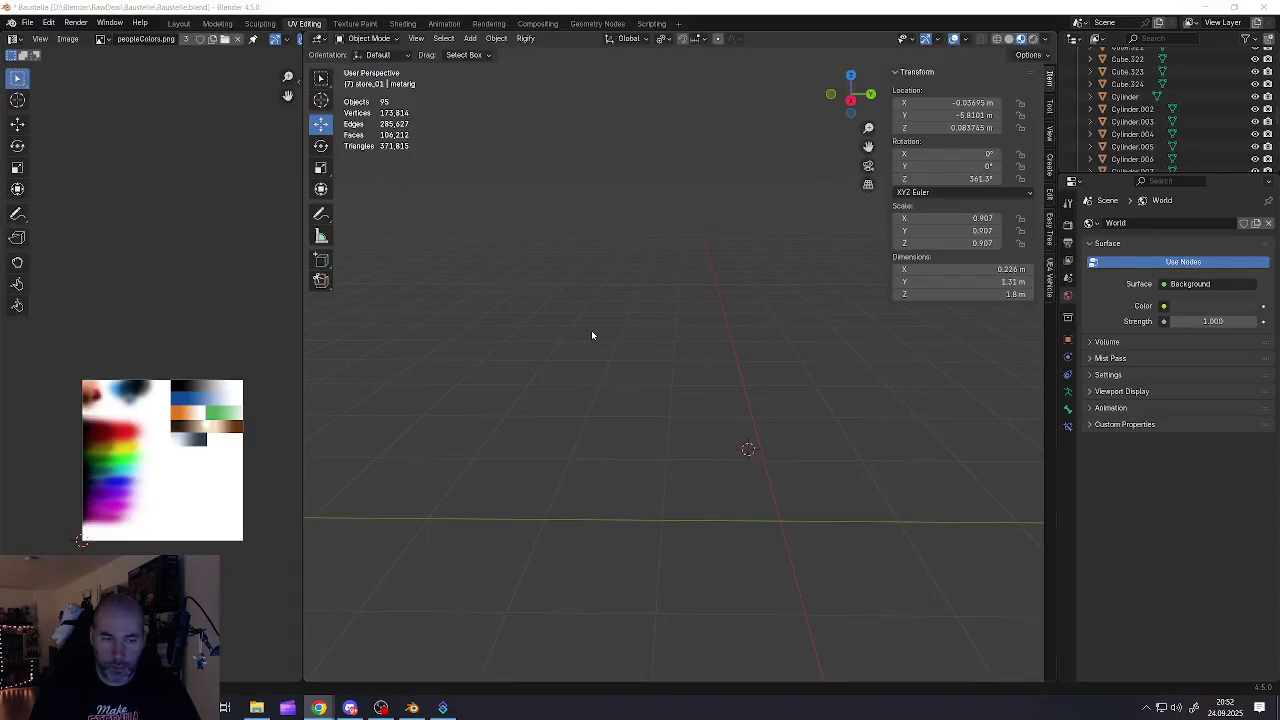
Add a cube mesh and switch the viewport to solid shading
mouse_move(690, 433)
middle_mouse_down()
mouse_move(717, 477)
mouse_move(617, 363)
mouse_move(613, 401)
middle_mouse_up()
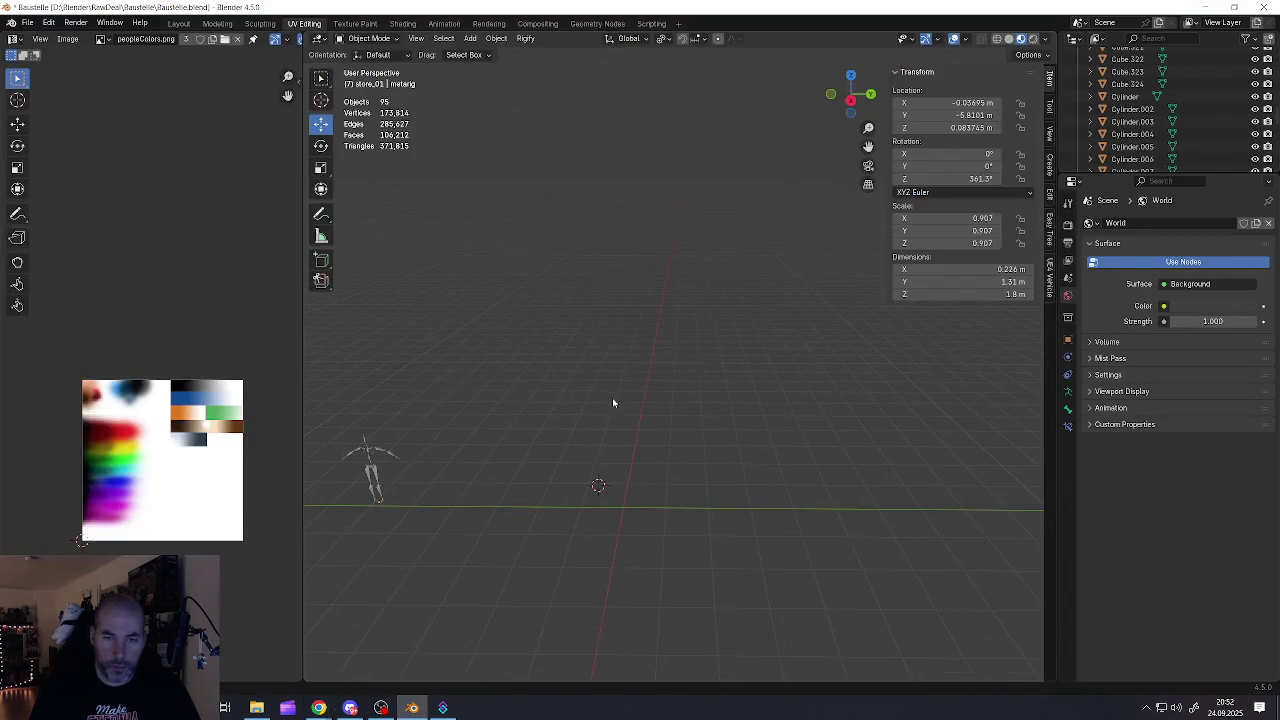
key("shift+a")
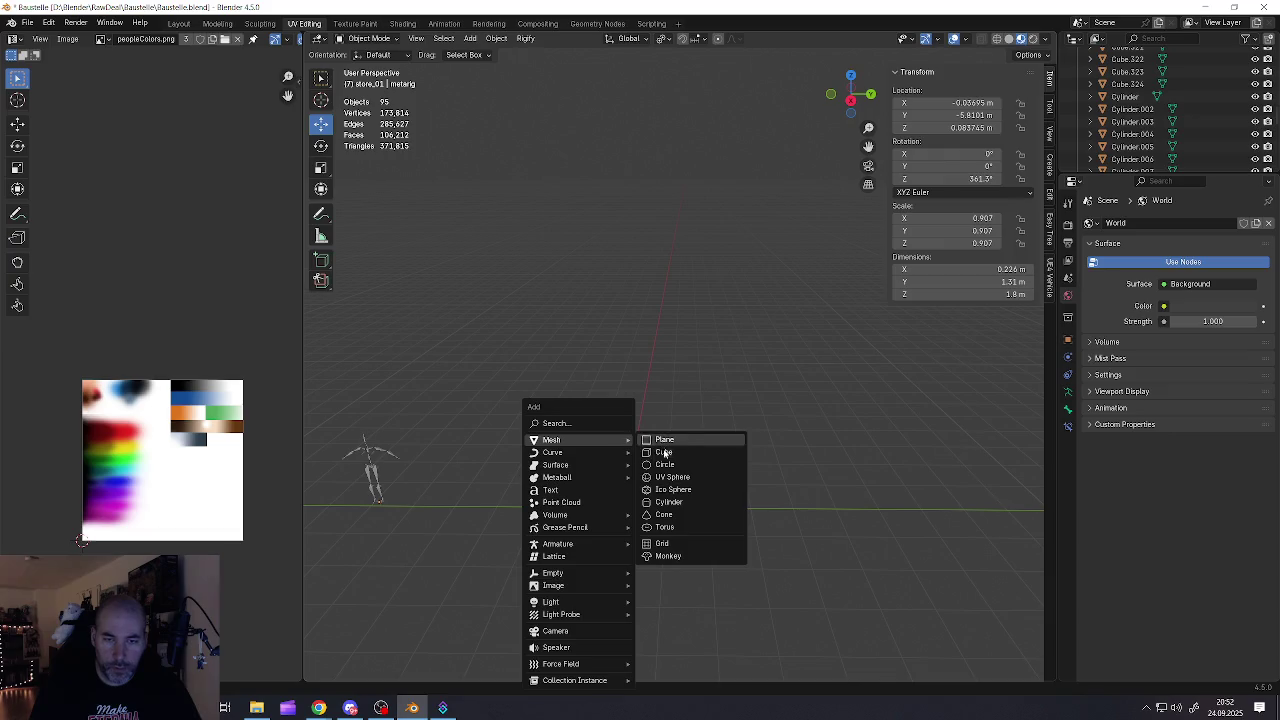
left_click(664, 452)
middle_click_drag(659, 450, 650, 484)
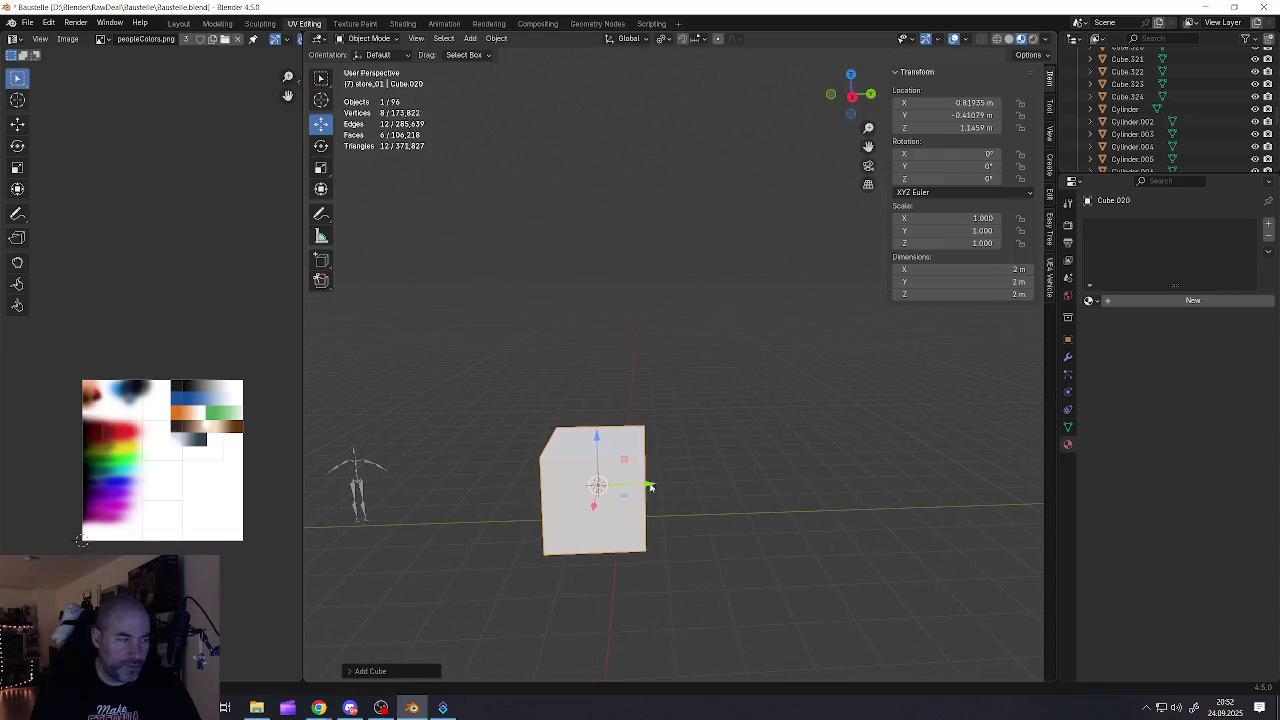
left_click(1009, 39)
Stretch the cube along Y and thin it along X into a flat slab
key("s")
key("x")
key("Escape")
key("s")
key("y")
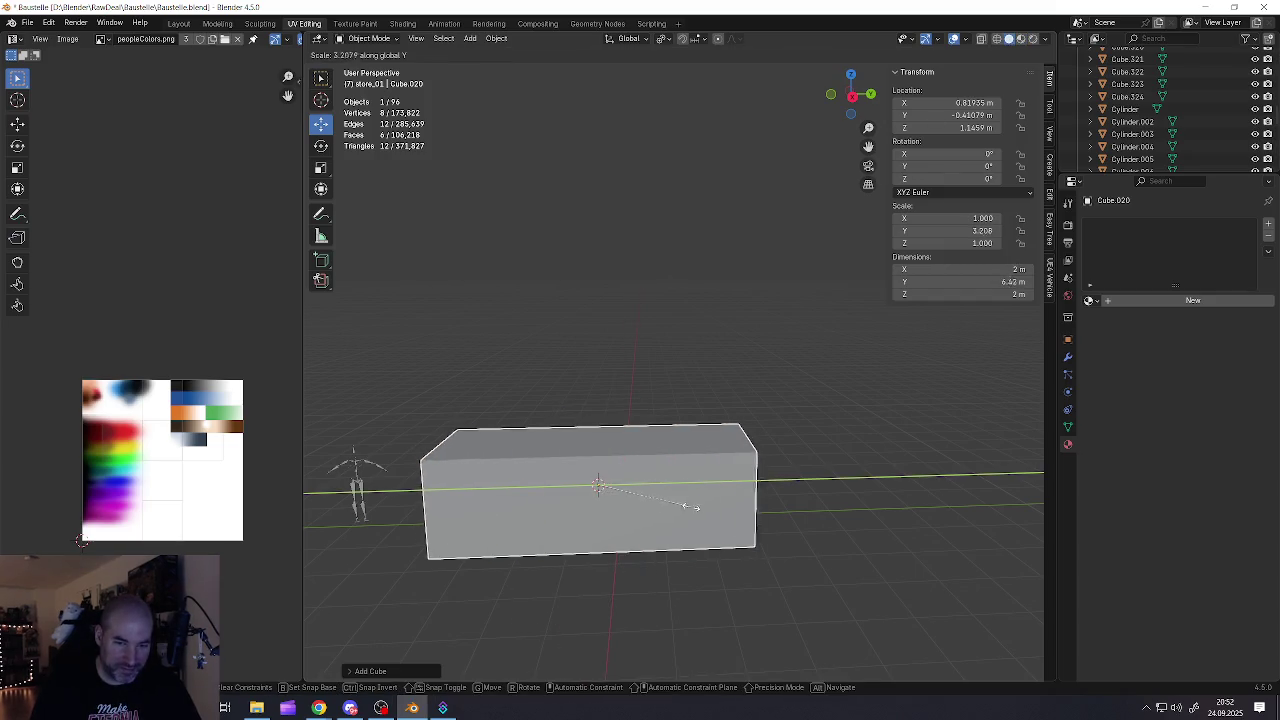
left_click(688, 512)
middle_click_drag(688, 512, 640, 503)
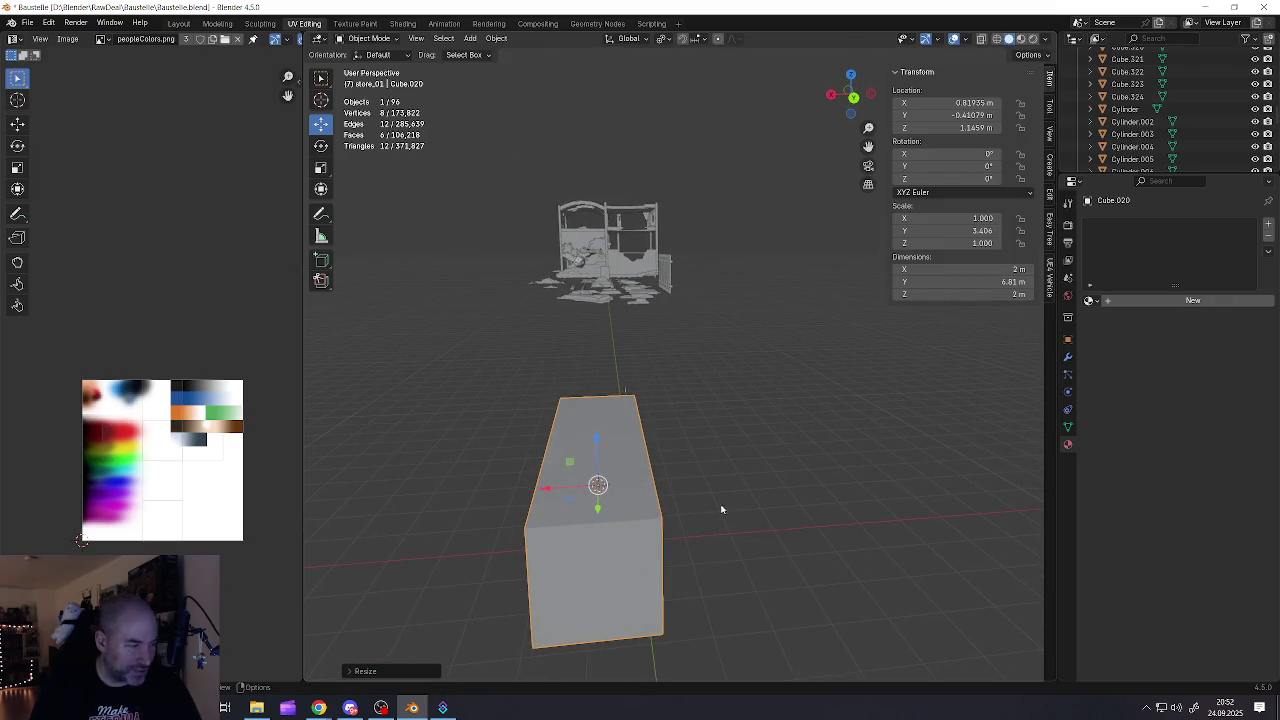
key("s")
key("x")
left_click(660, 495)
key("s")
key("x")
left_click(640, 506)
middle_click_drag(640, 506, 659, 479)
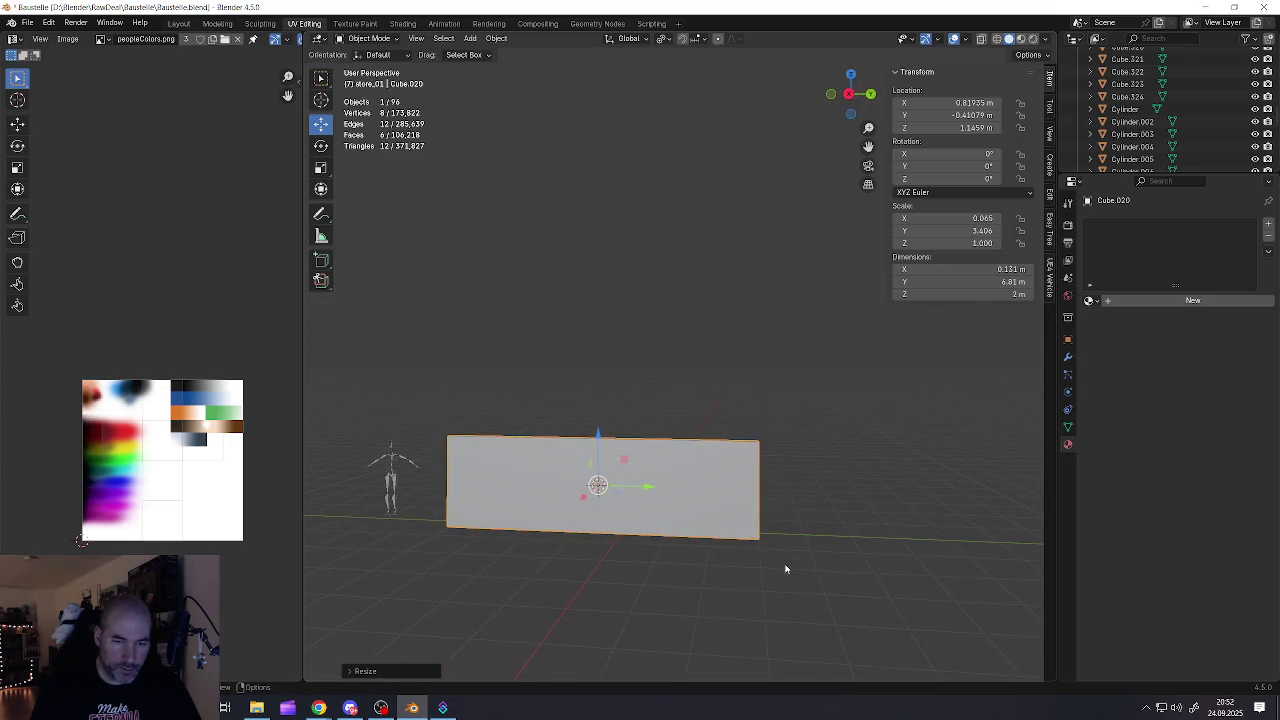
key("s")
left_click(678, 527)
Move the slab along Y next to the character rig
scroll(614, 496, "up", 1)
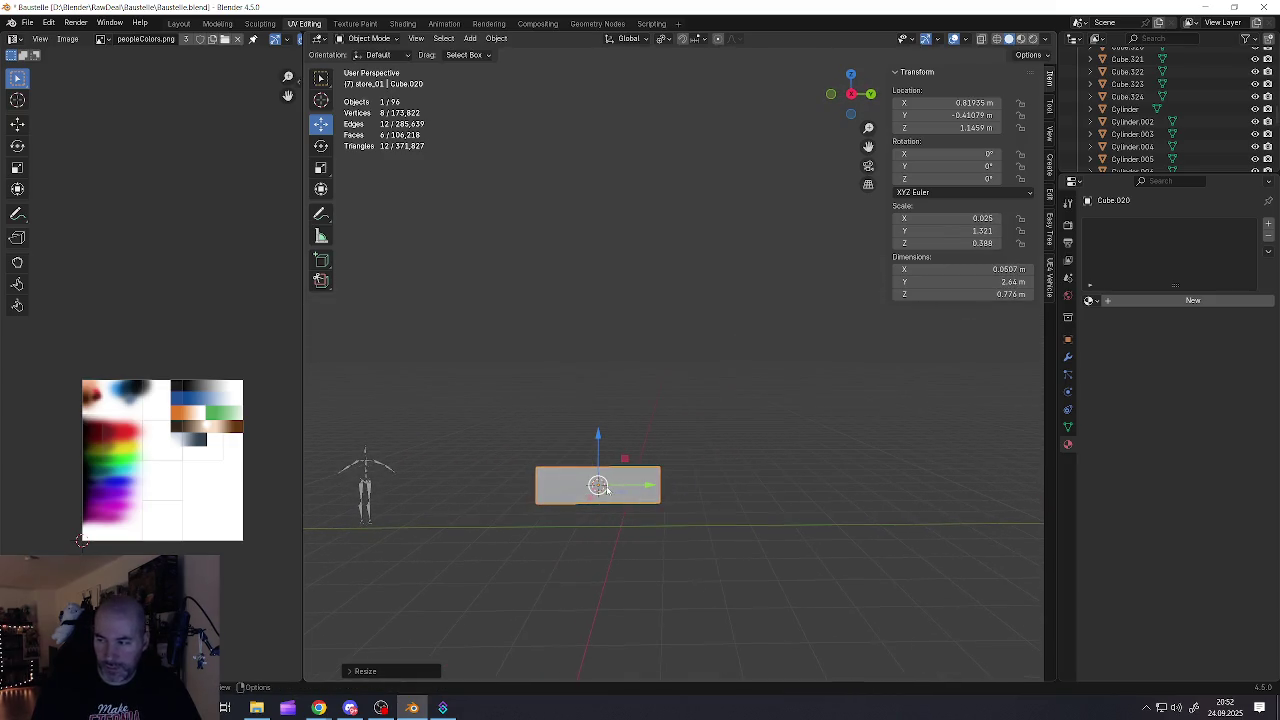
scroll(614, 496, "up", 3)
scroll(613, 500, "down", 2)
middle_click_drag(613, 500, 795, 492, "shift")
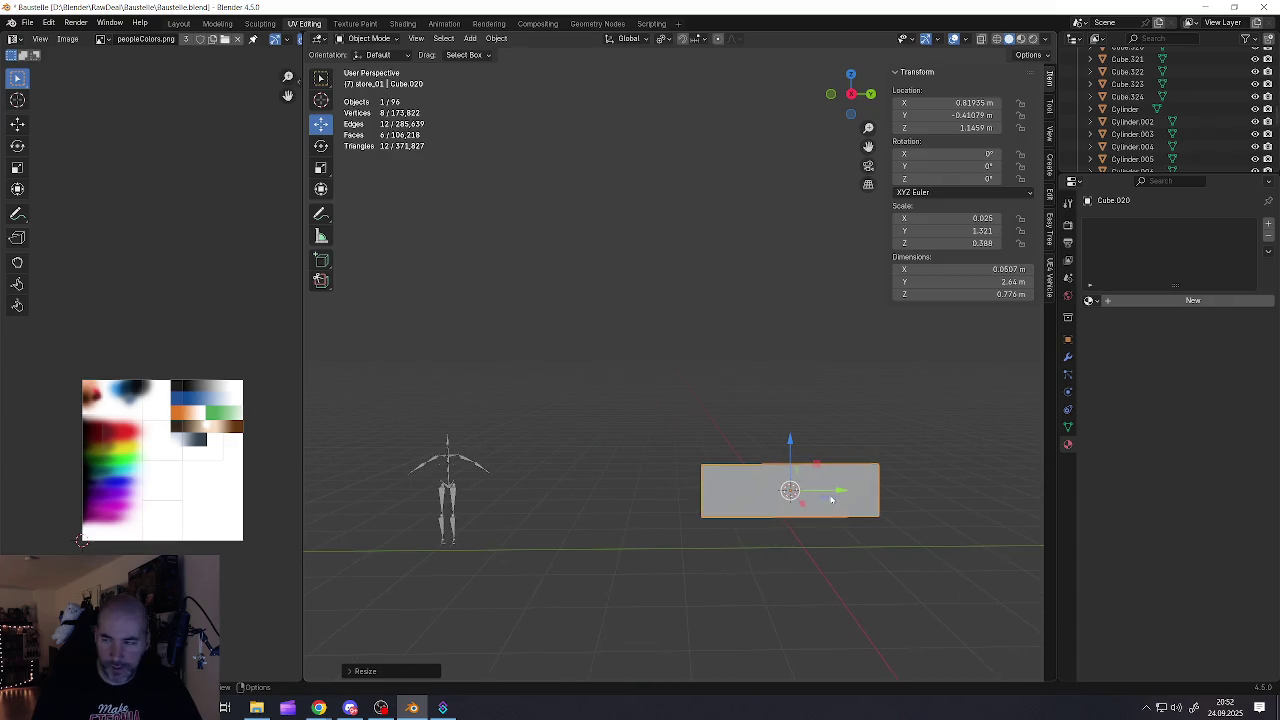
key("g")
key("y")
left_click(606, 490)
Resize Cube.020 into a board 2.45 m long, 0.308 m high and 0.0201 m thick
scroll(606, 490, "up", 2)
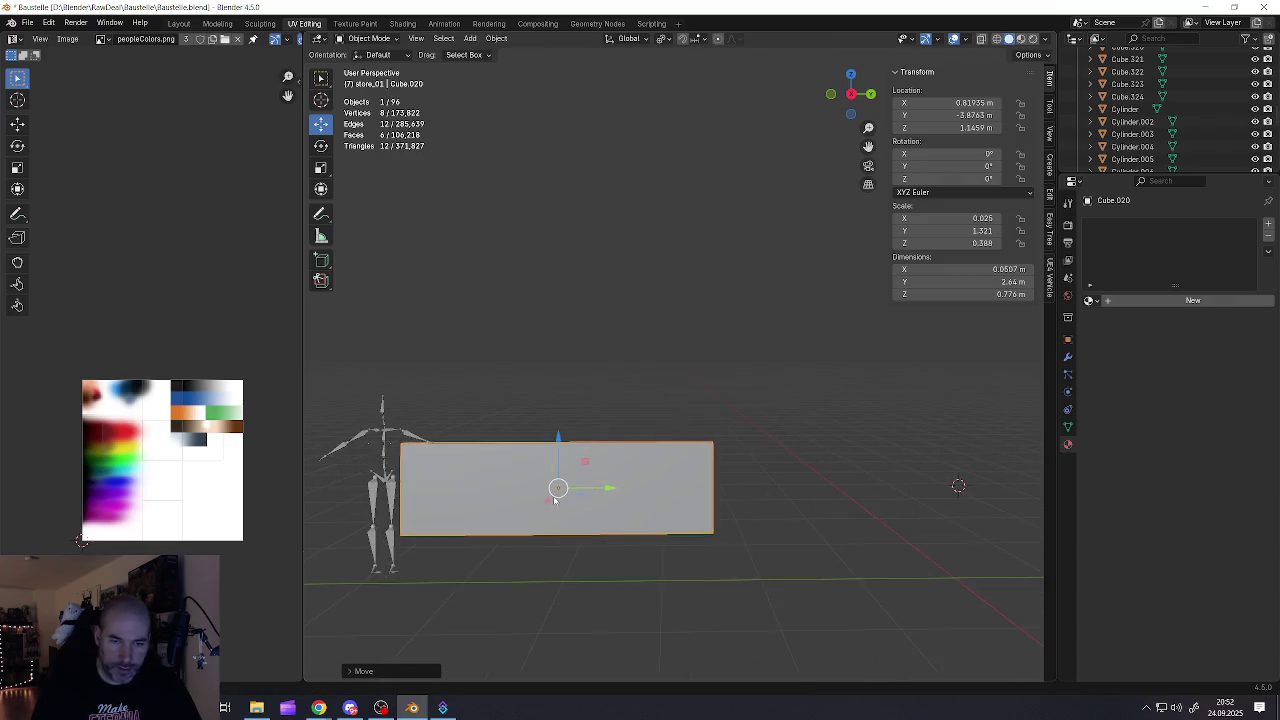
key("s")
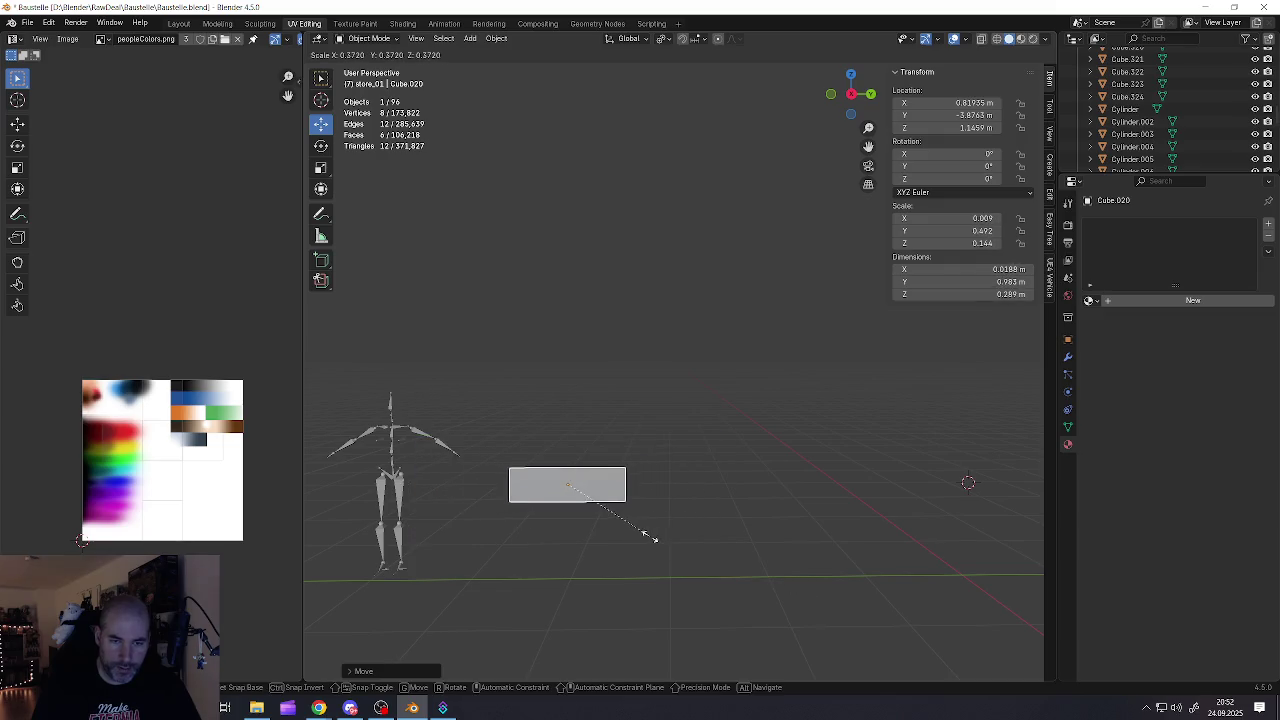
left_click(657, 541)
key("s")
key("x")
key("Escape")
key("s")
key("y")
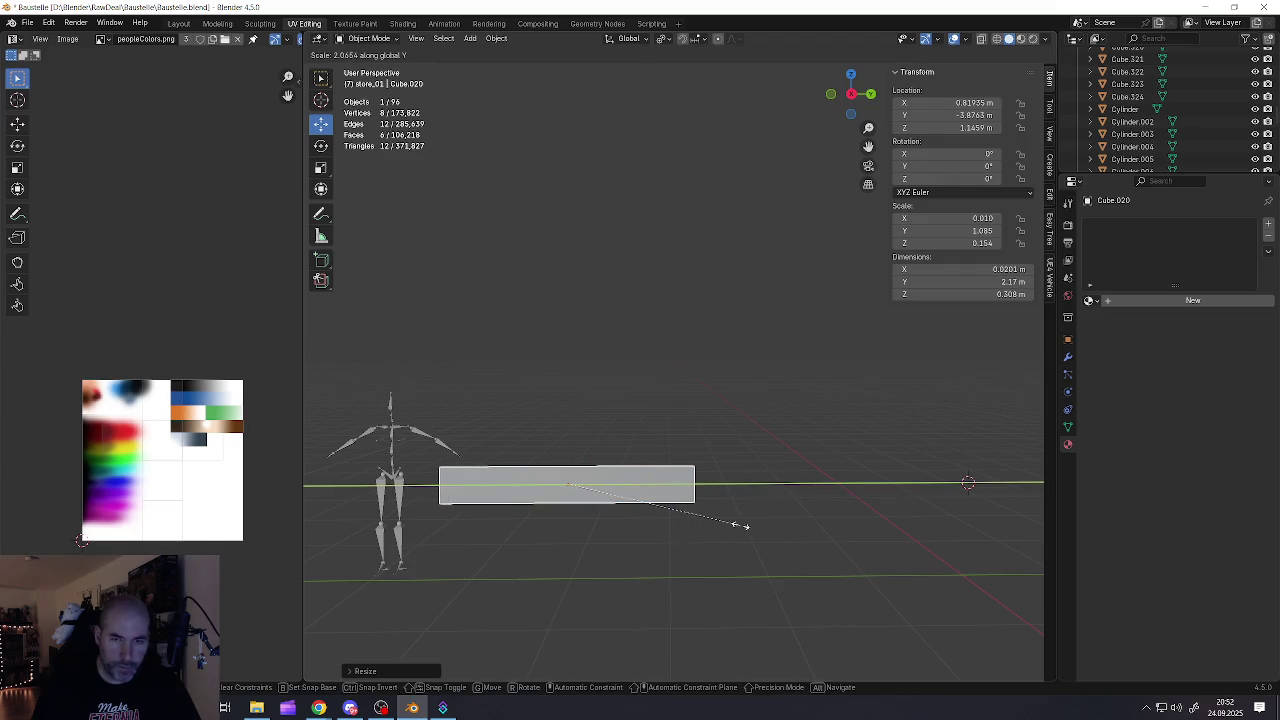
left_click(740, 525)
key("s")
key("y")
left_click(675, 541)
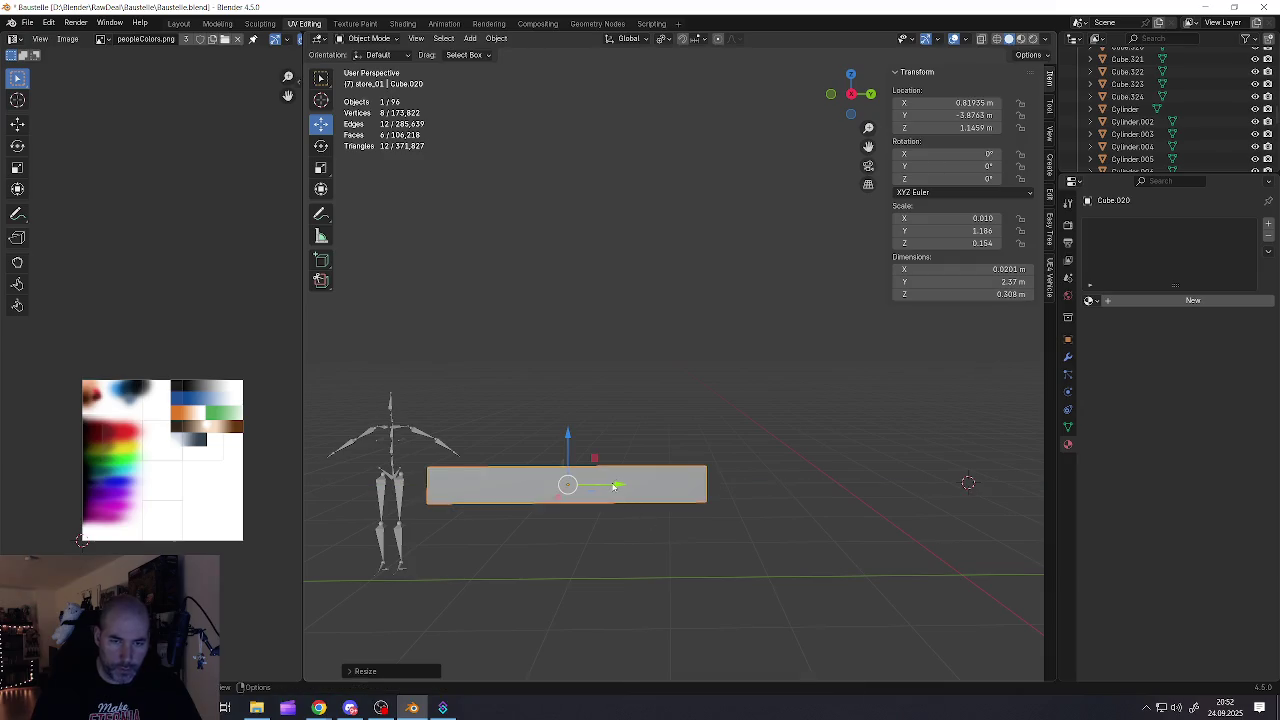
left_click_drag(614, 486, 659, 496)
key("s")
key("y")
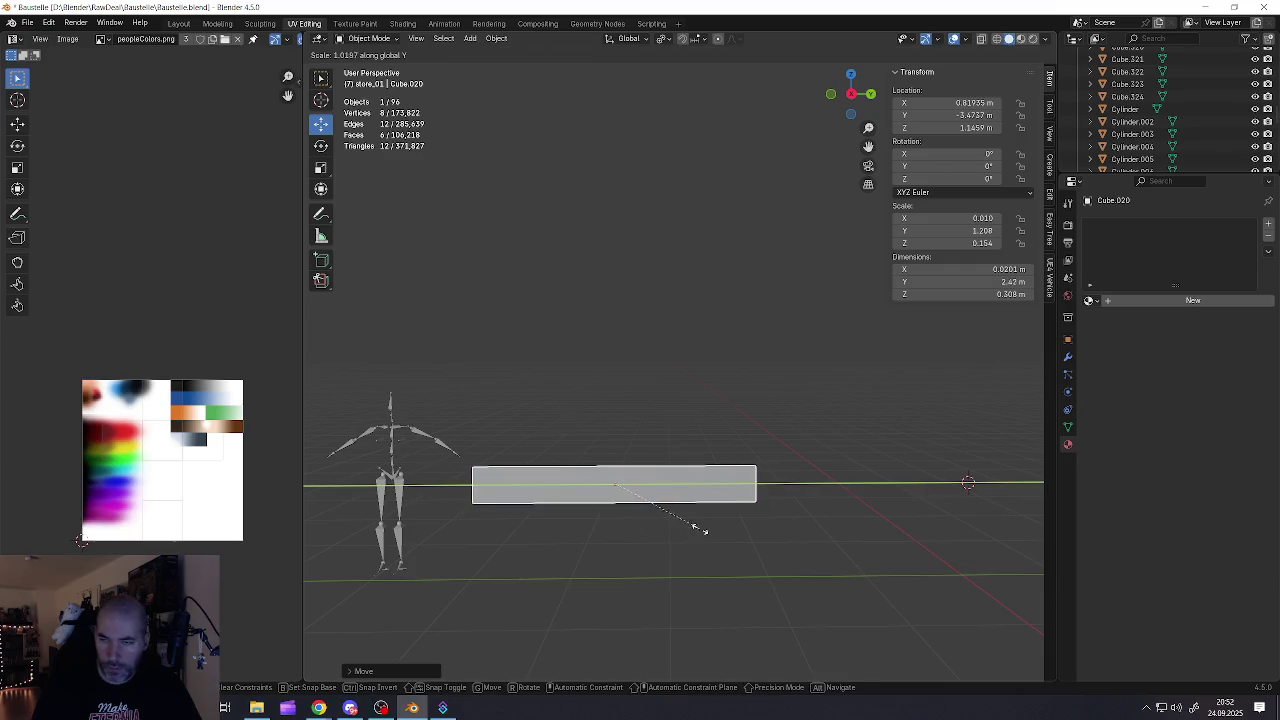
left_click(702, 532)
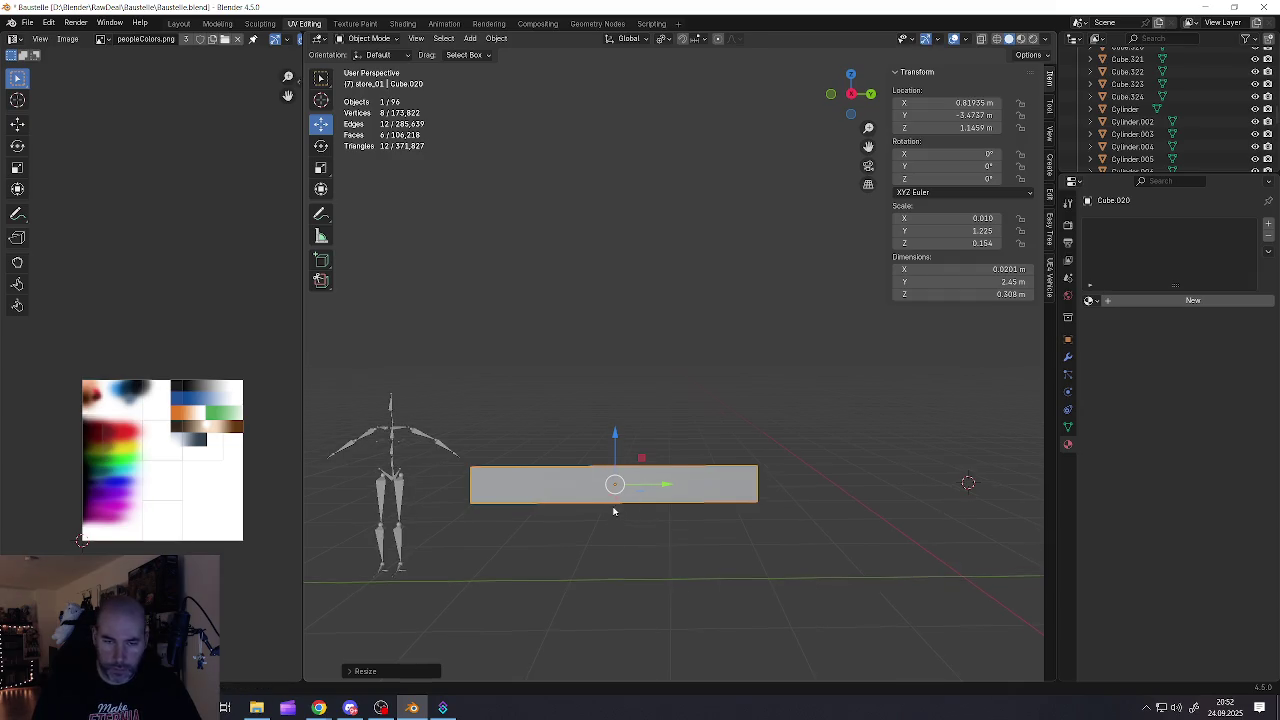
middle_click_drag(622, 514, 625, 453, "shift")
key("Tab")
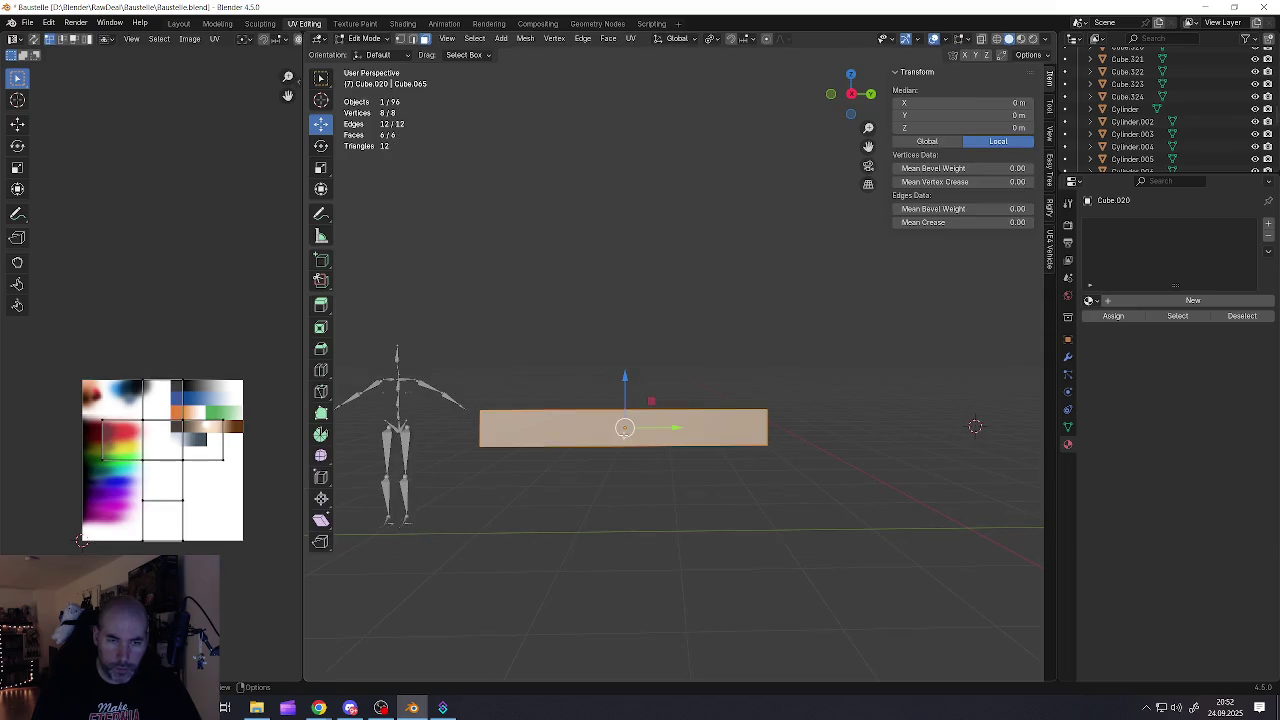
Duplicate the board, lower the copy beneath it and flatten it along Z
key("shift+d")
right_click(640, 400)
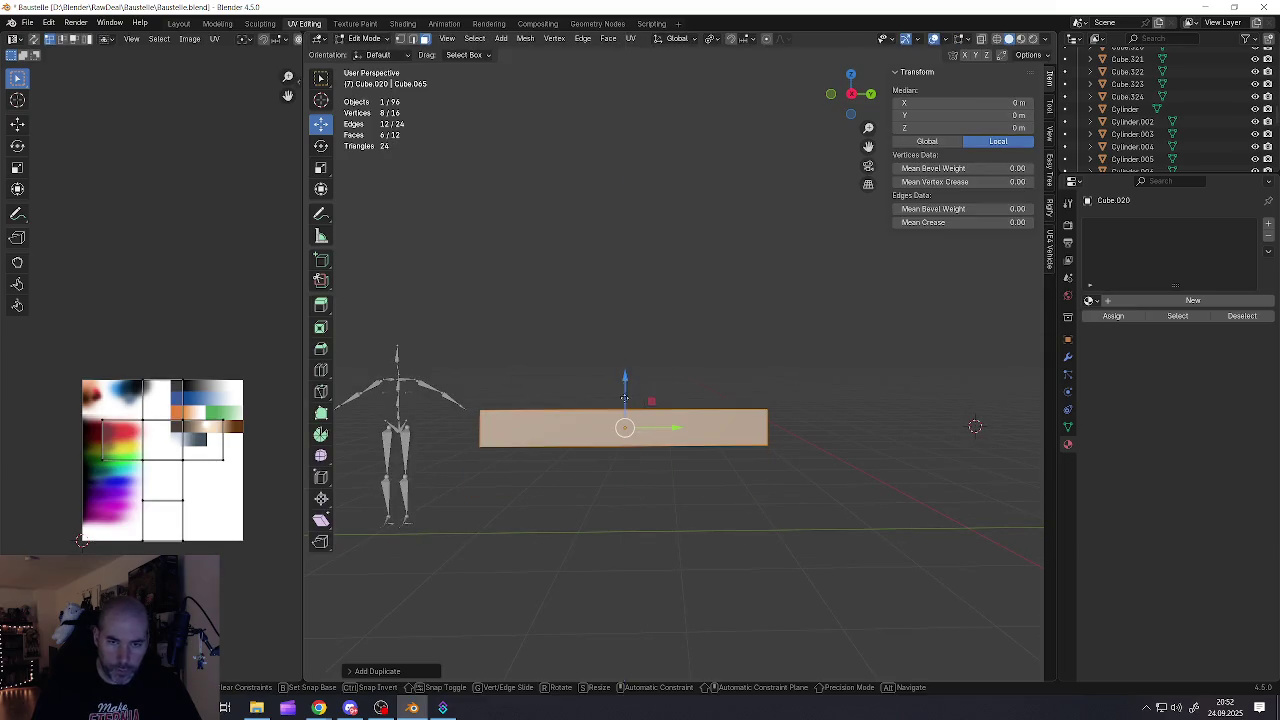
left_click_drag(625, 390, 616, 468)
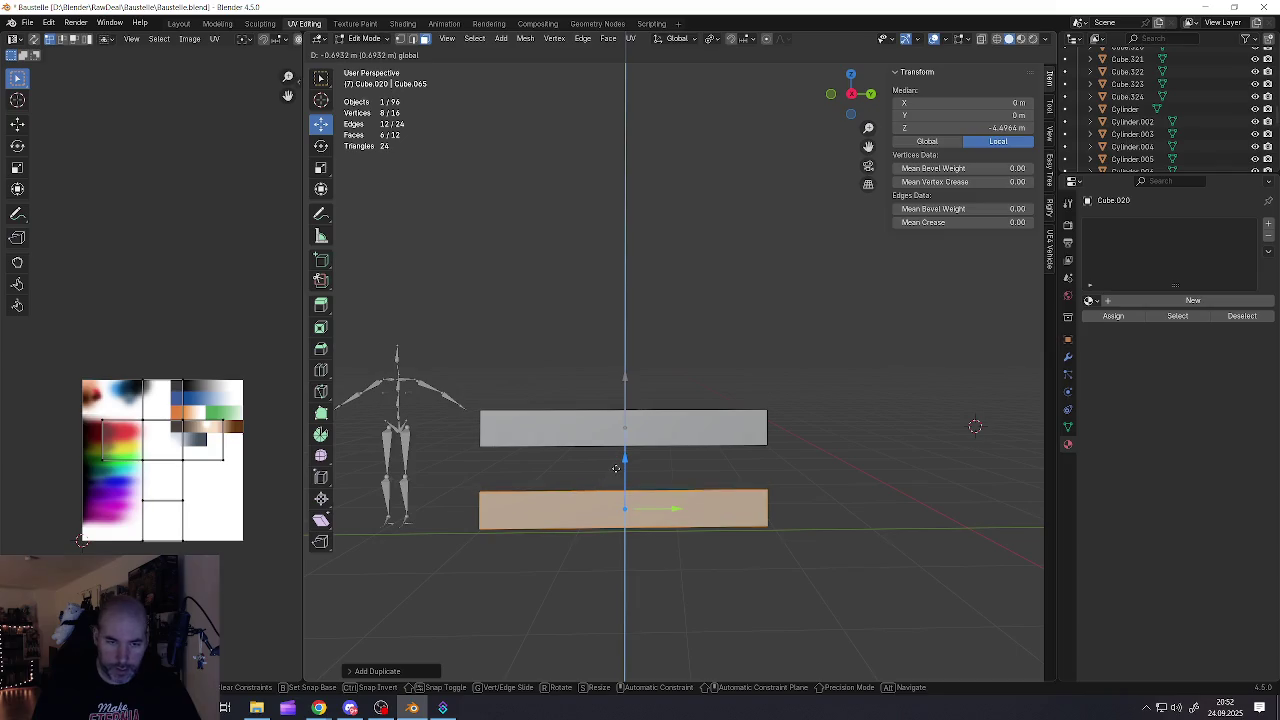
key("s")
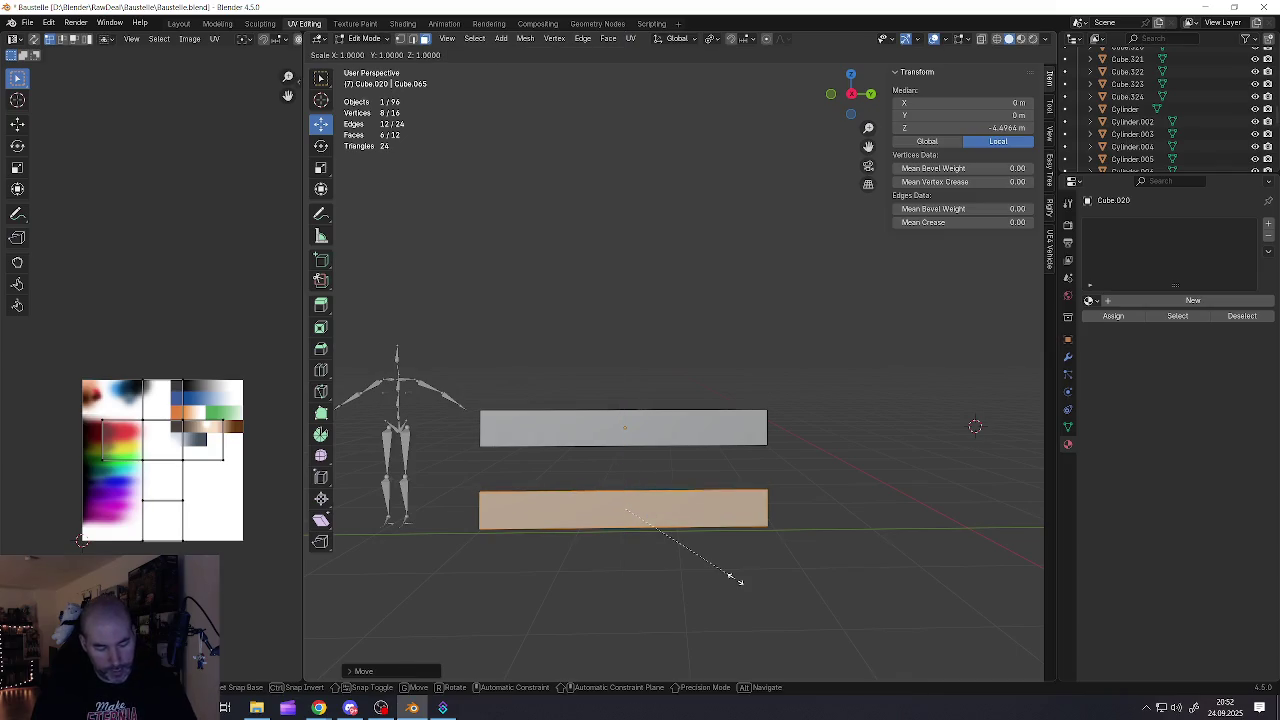
key("z")
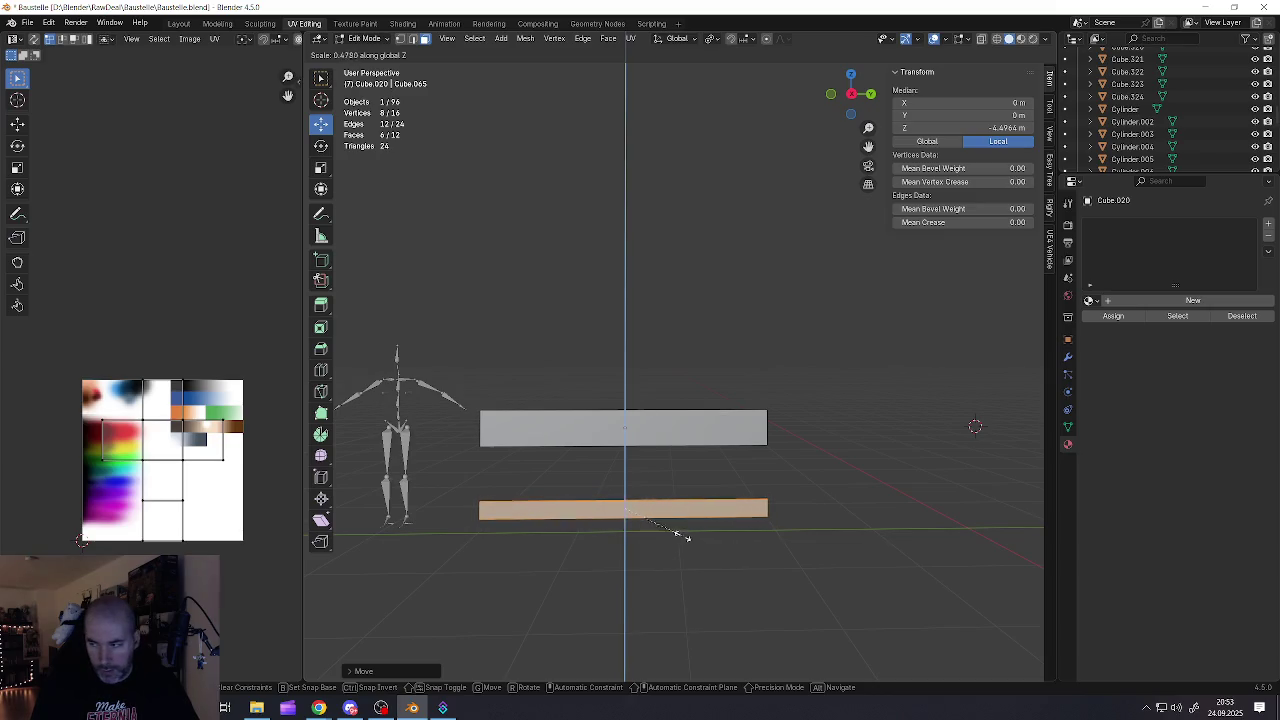
left_click(688, 540)
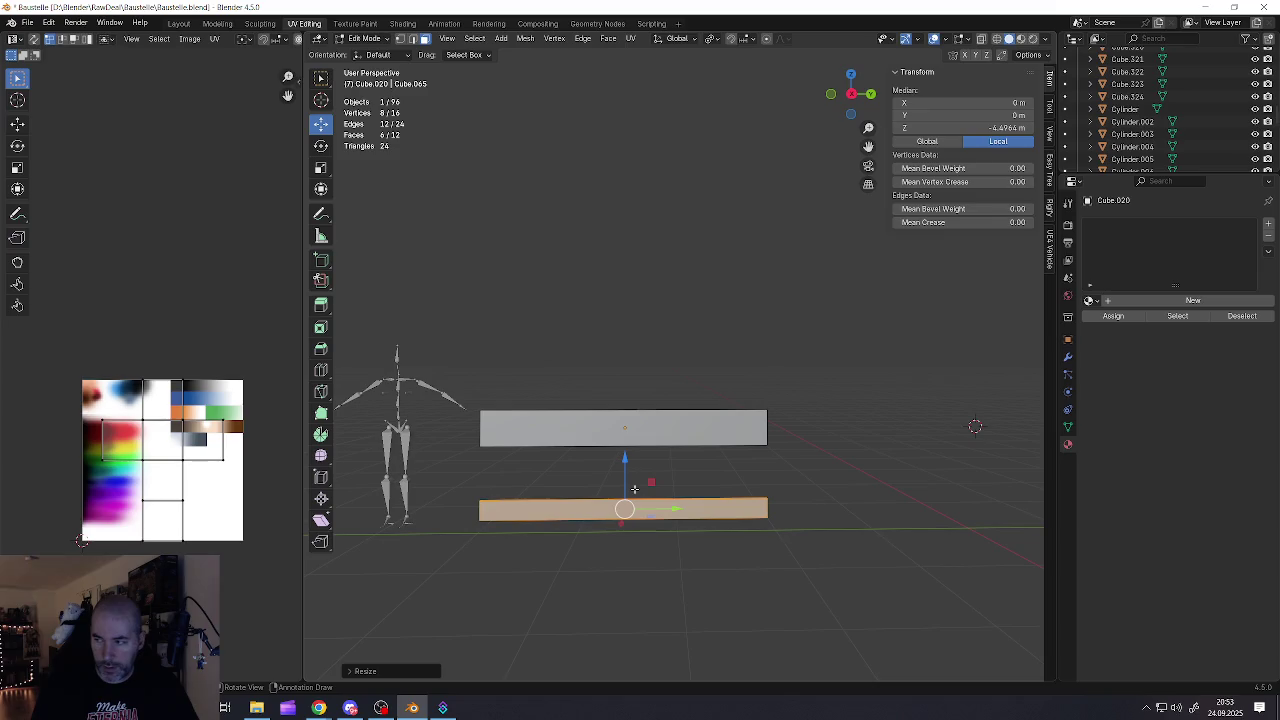
Inspect the two boards from the side and select the upper board's faces
key("Tab")
middle_click_drag(566, 432, 575, 434)
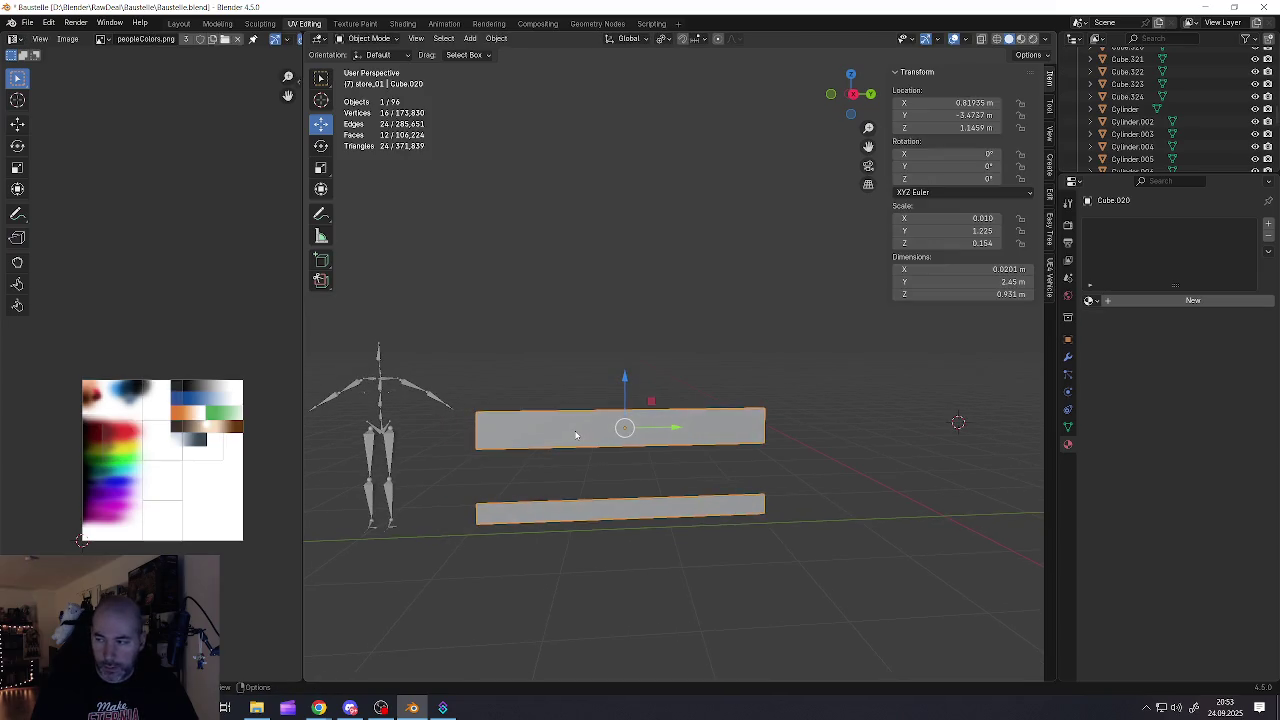
scroll(560, 437, "up", 2)
key("Tab")
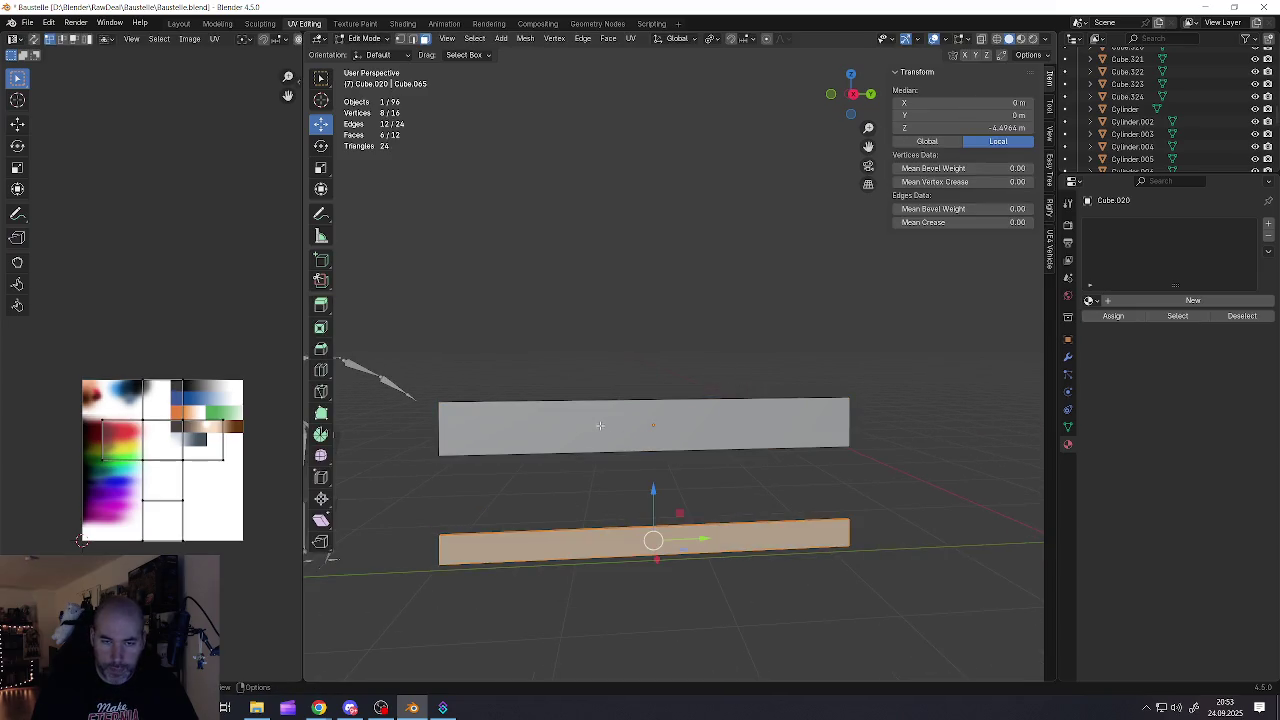
left_click(612, 432)
middle_click_drag(612, 432, 705, 428)
left_click(690, 443, "shift")
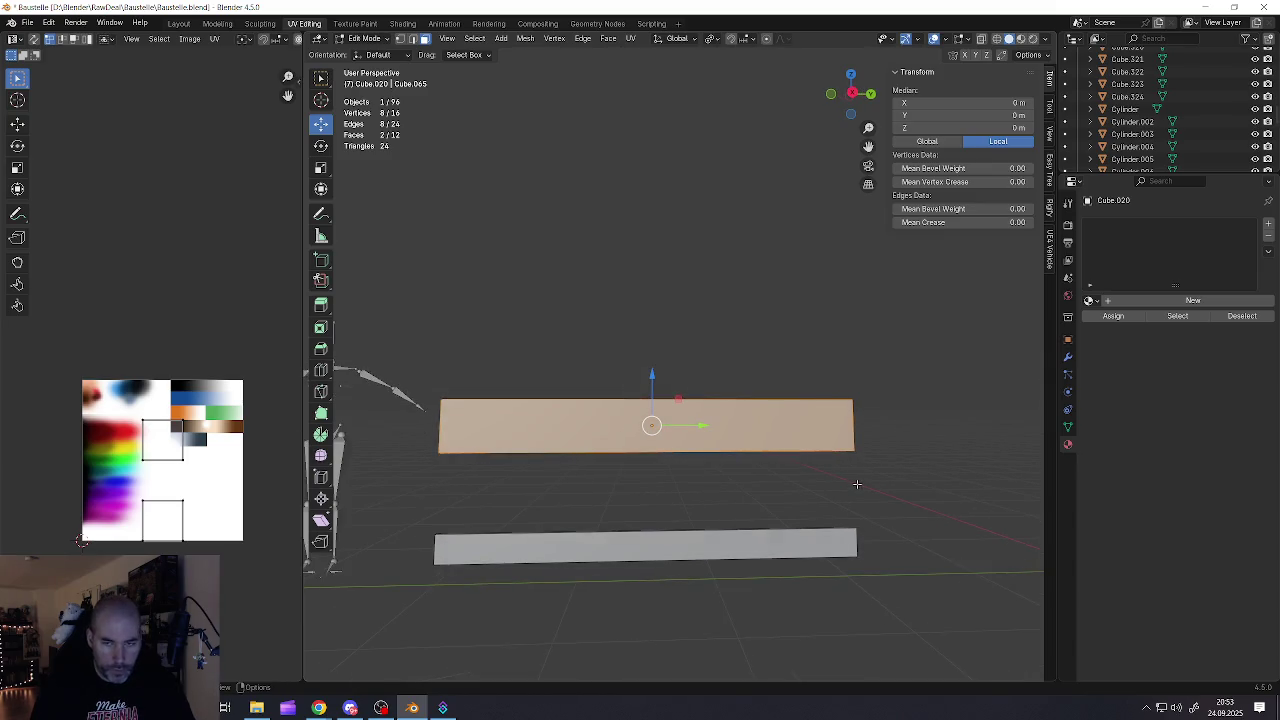
Cancel an inset attempt and apply rotation and scale to Cube.020
key("i")
key("Escape")
key("Tab")
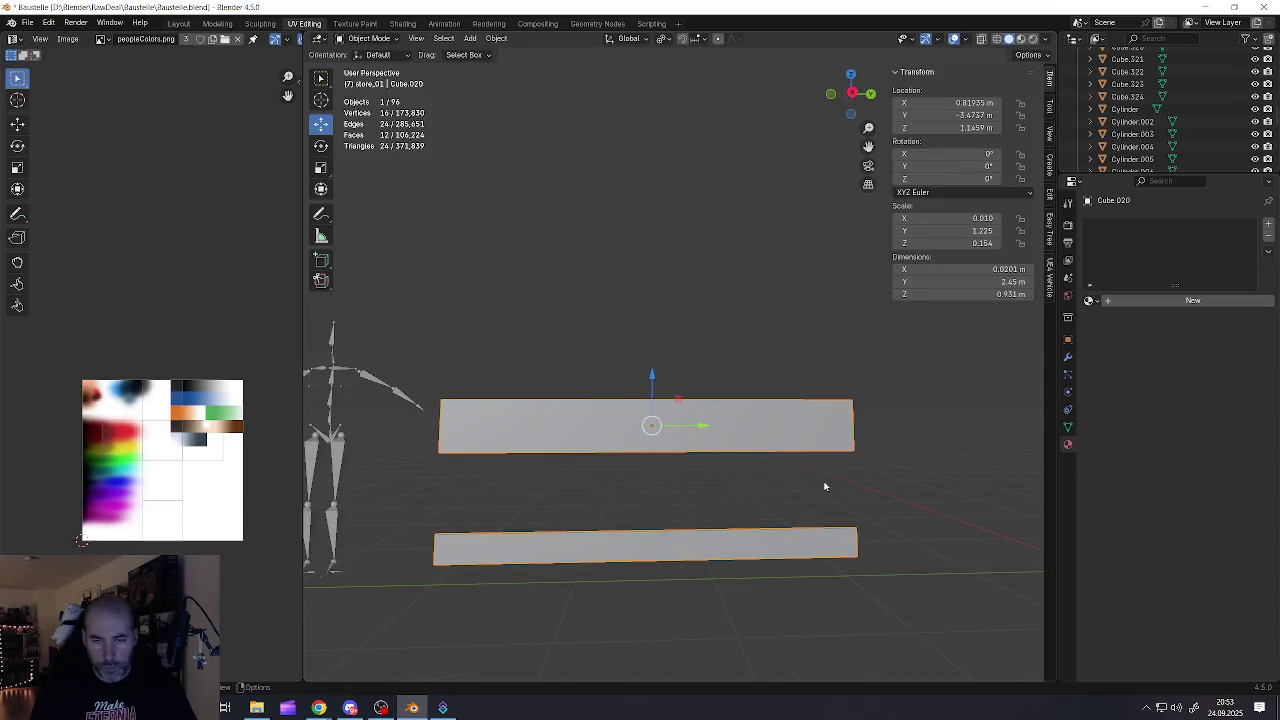
key("ctrl+a")
left_click(824, 483)
key("Tab")
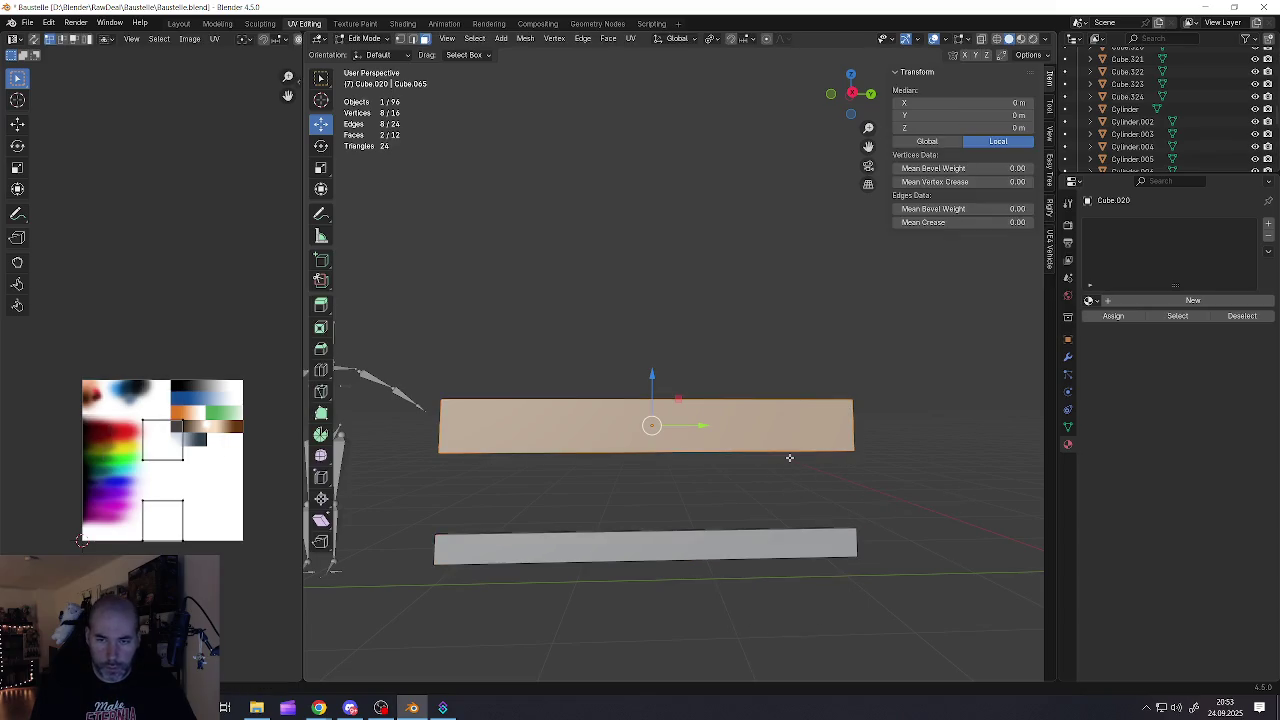
Inset the front faces of both fence boards to create border rings
key("i")
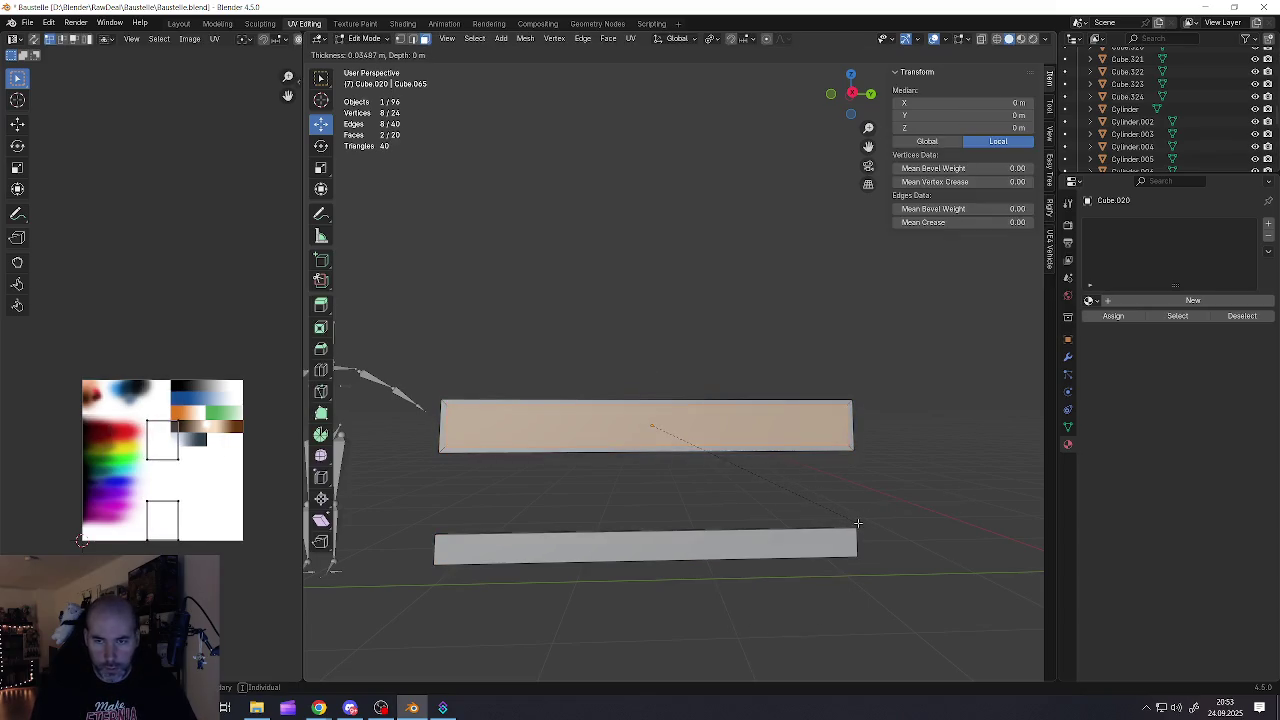
key("Escape")
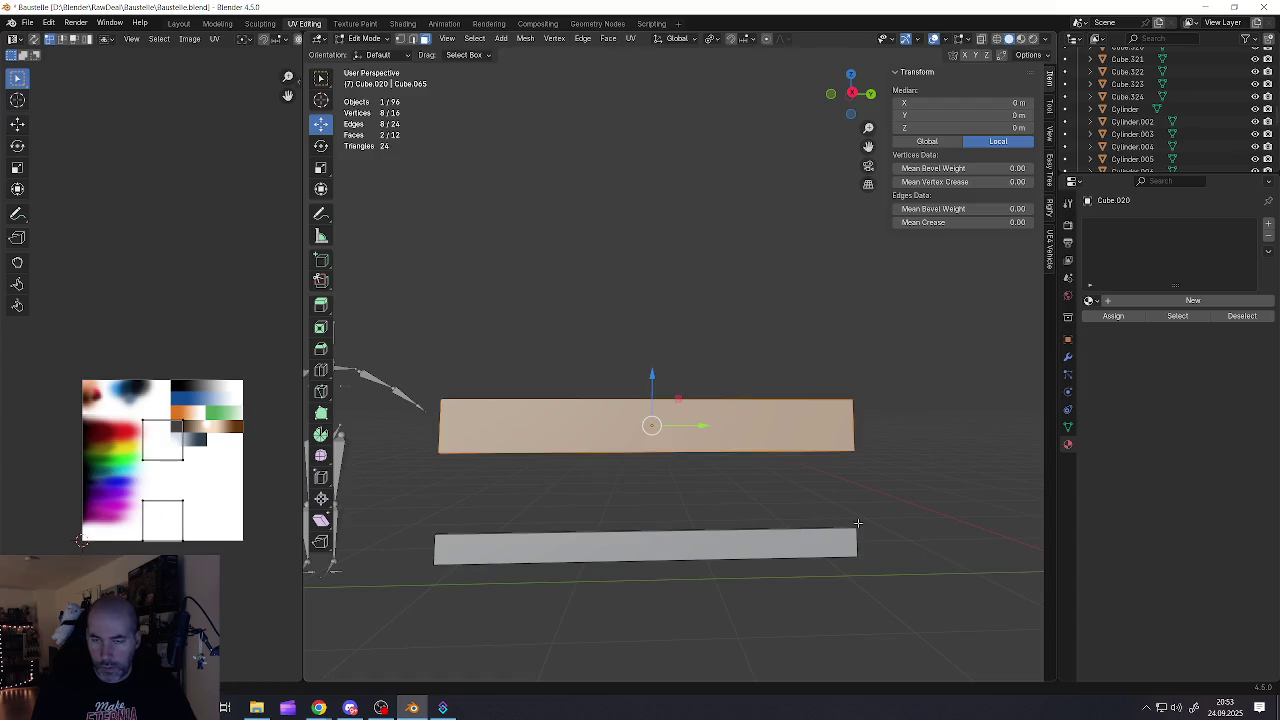
key("Tab")
key("Tab")
key("a")
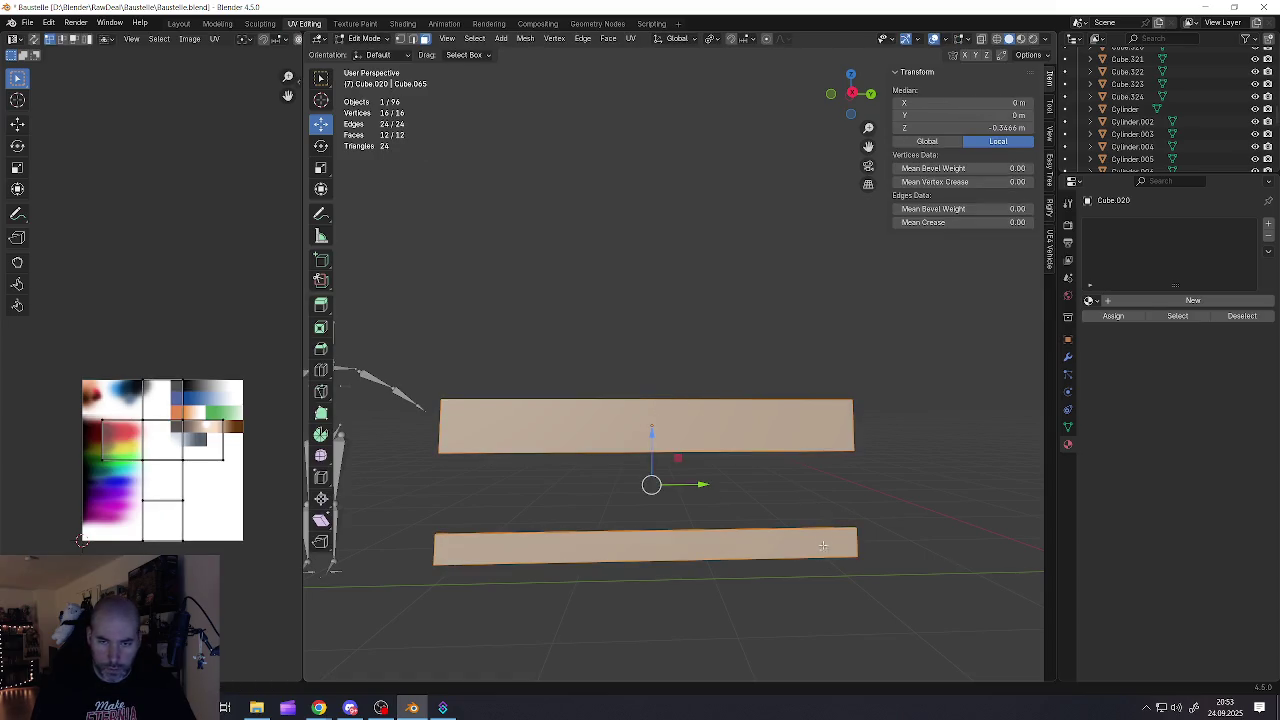
left_click(821, 421)
left_click(783, 538, "shift")
middle_click_drag(783, 538, 825, 475)
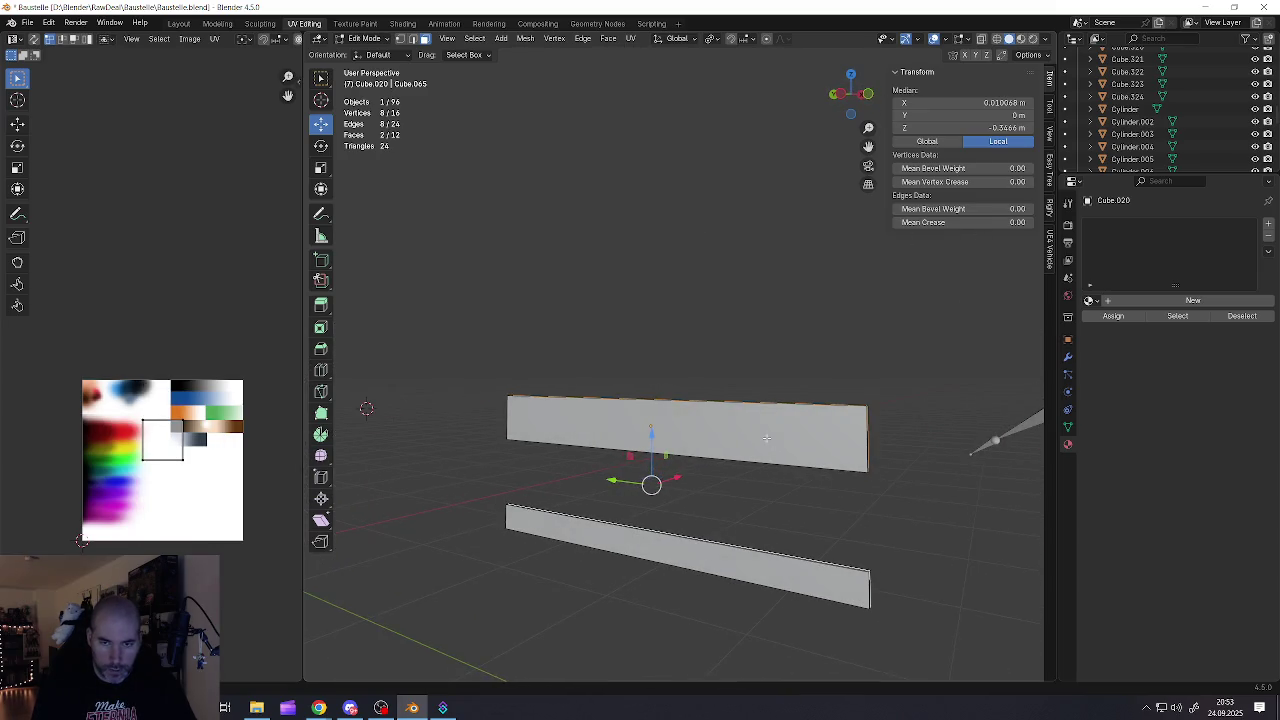
left_click(784, 459)
left_click(720, 565, "shift")
middle_click_drag(720, 565, 612, 453)
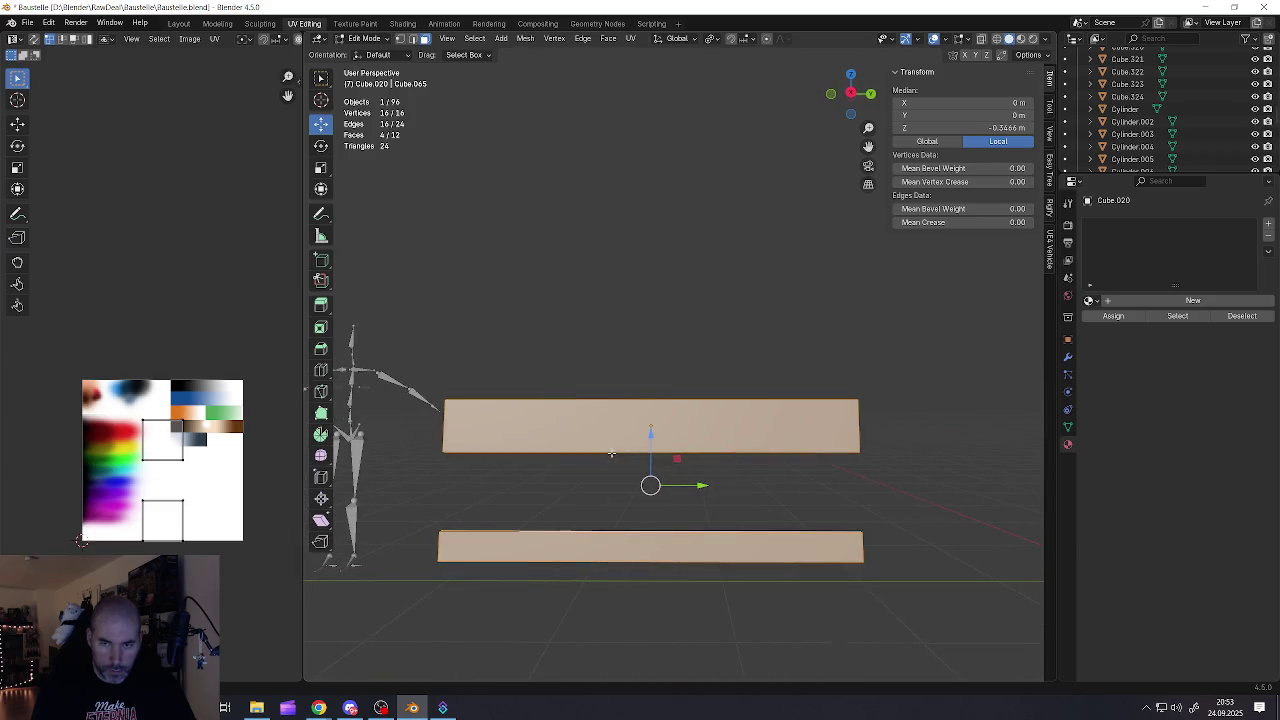
key("i")
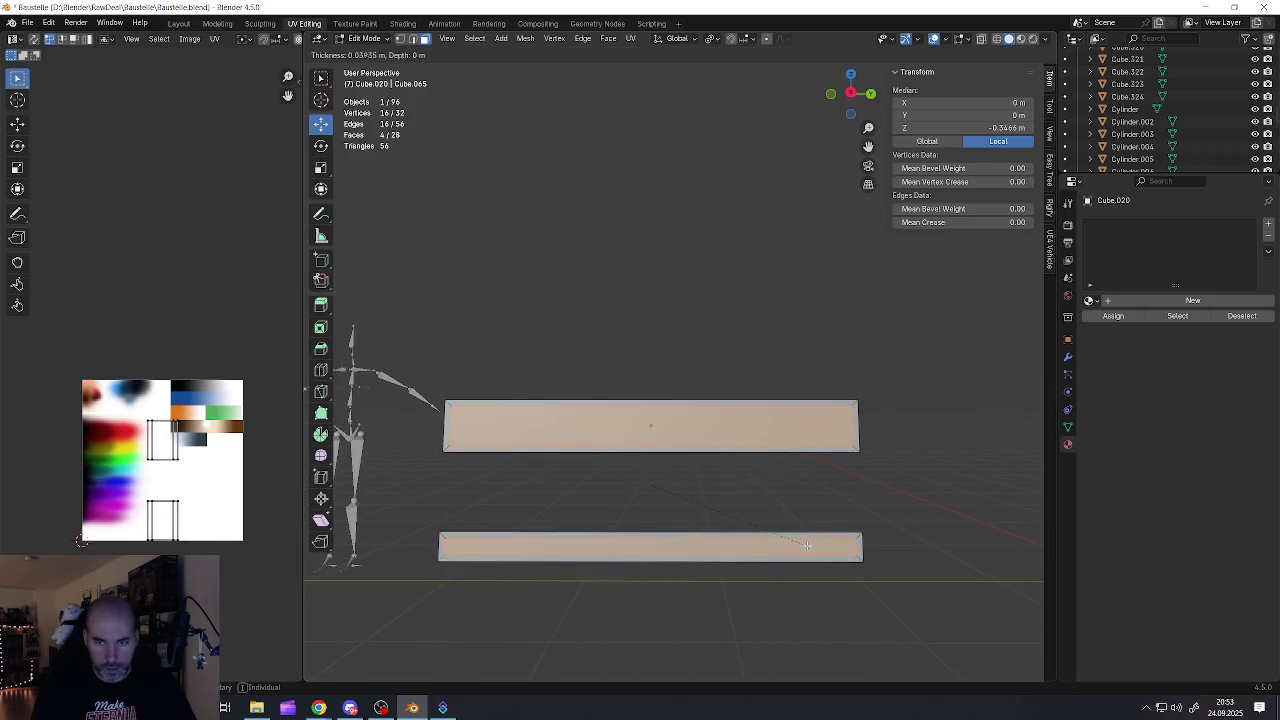
left_click(806, 545)
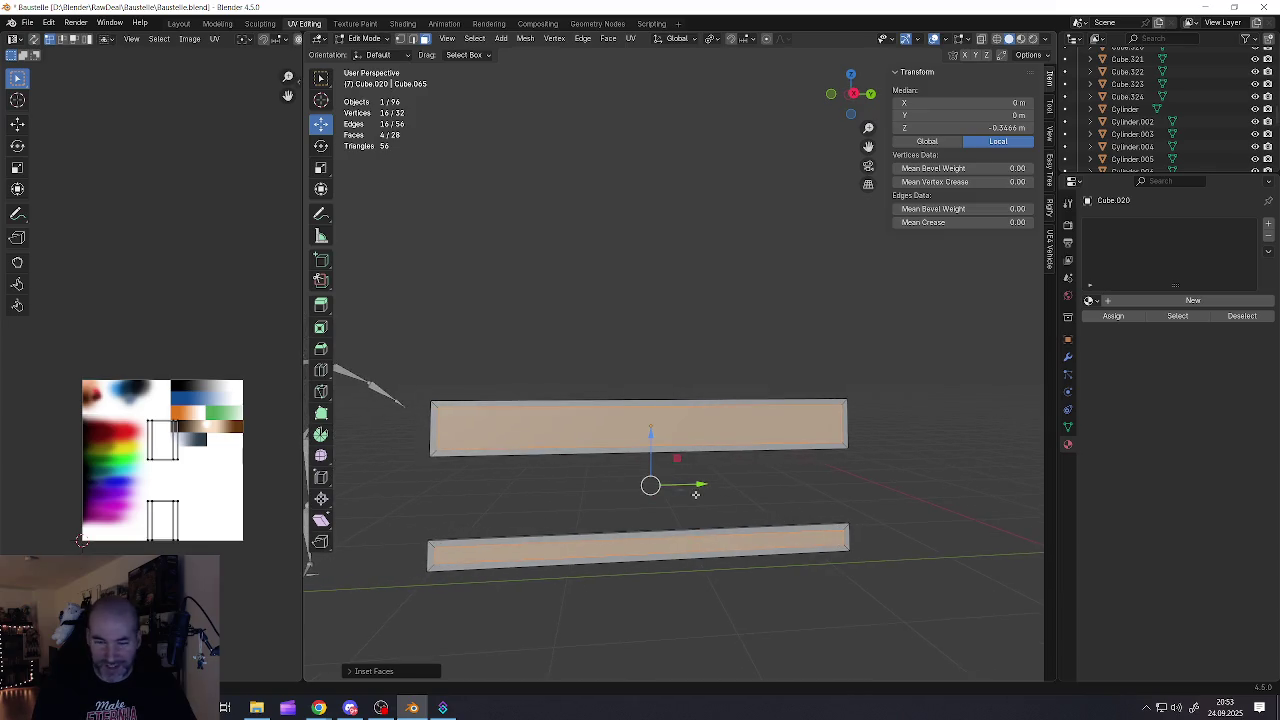
Select the border face loops on both the upper and lower boards
scroll(612, 471, "up", 3)
middle_click_drag(612, 471, 708, 422)
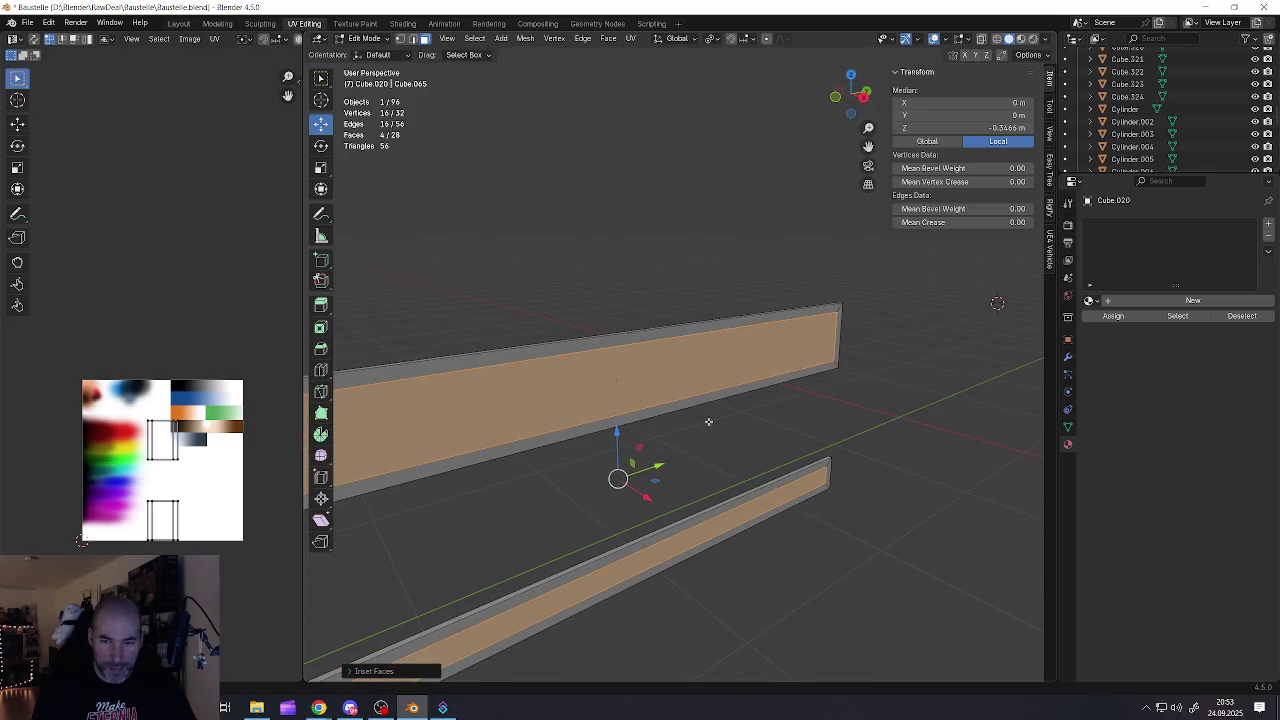
left_click(835, 333, "alt")
left_click(827, 464, "alt+shift")
middle_click_drag(827, 464, 681, 328)
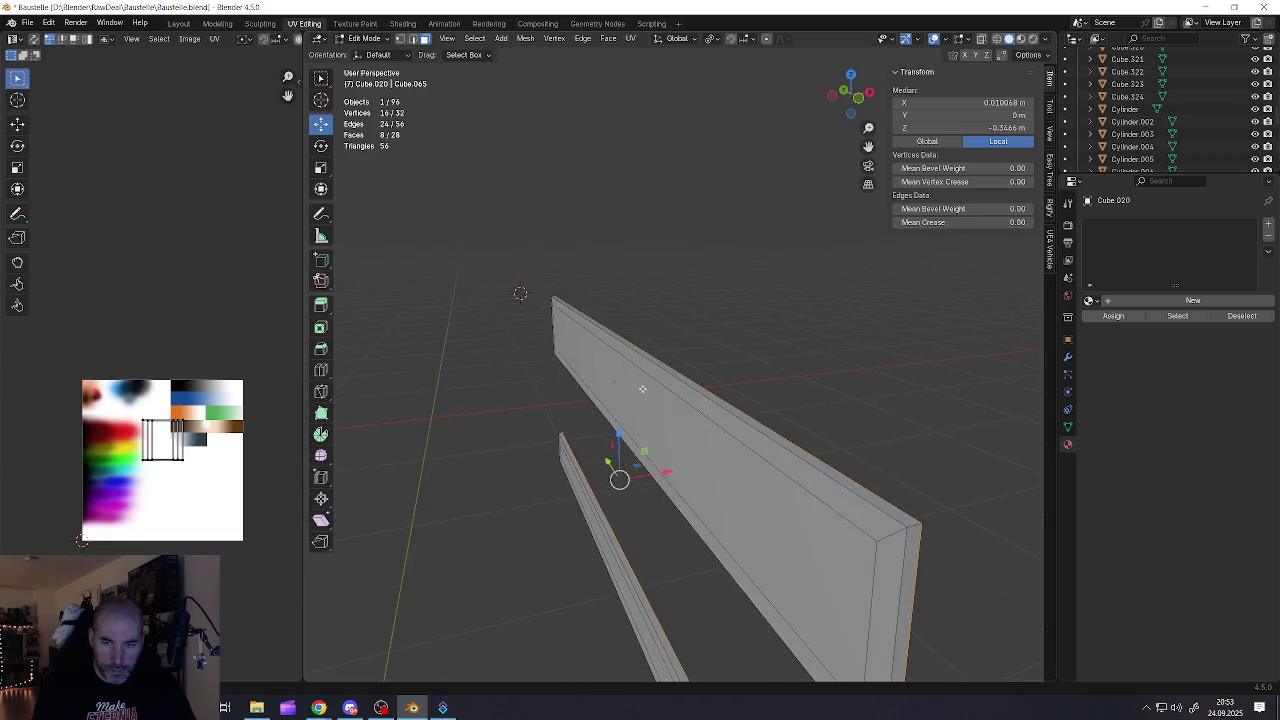
middle_click_drag(642, 389, 922, 467)
left_click(1023, 530, "alt+shift")
middle_click_drag(1023, 530, 501, 450)
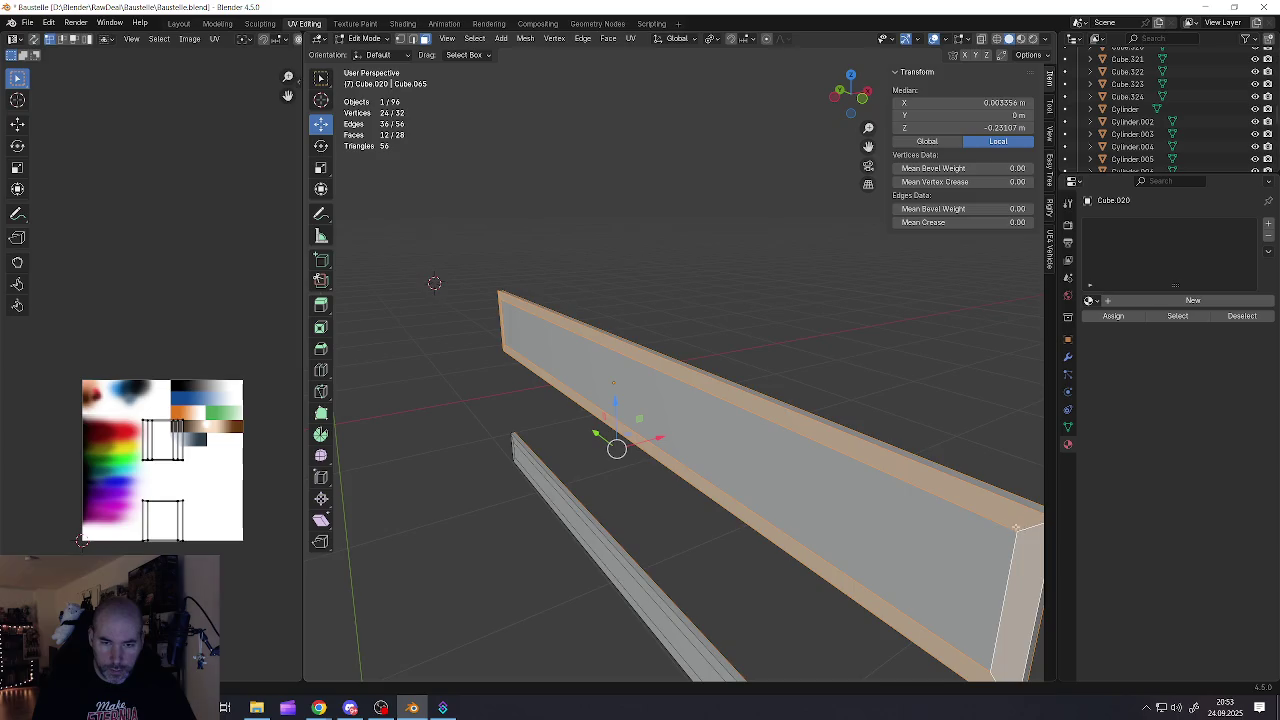
scroll(486, 451, "up", 3)
left_click(502, 440, "alt+shift")
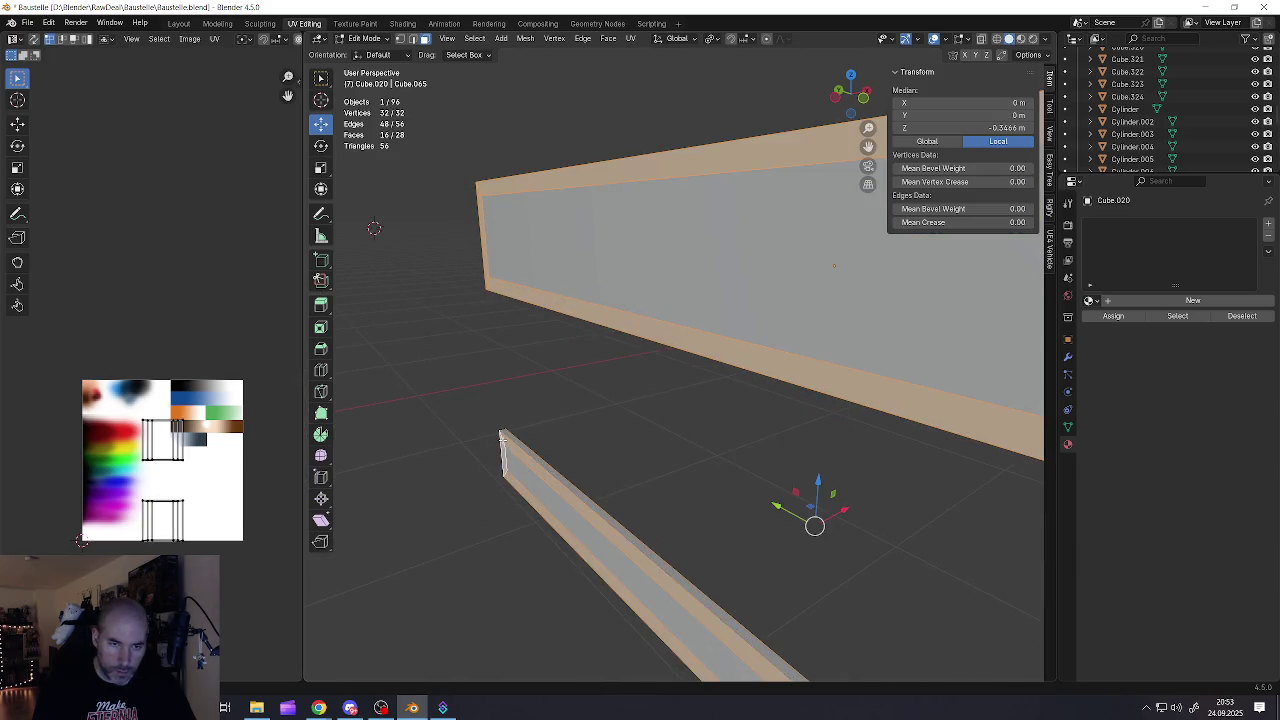
scroll(502, 440, "down", 5)
mouse_move(502, 445)
middle_mouse_down()
mouse_move(540, 440)
mouse_move(490, 451)
mouse_move(625, 514)
middle_mouse_up()
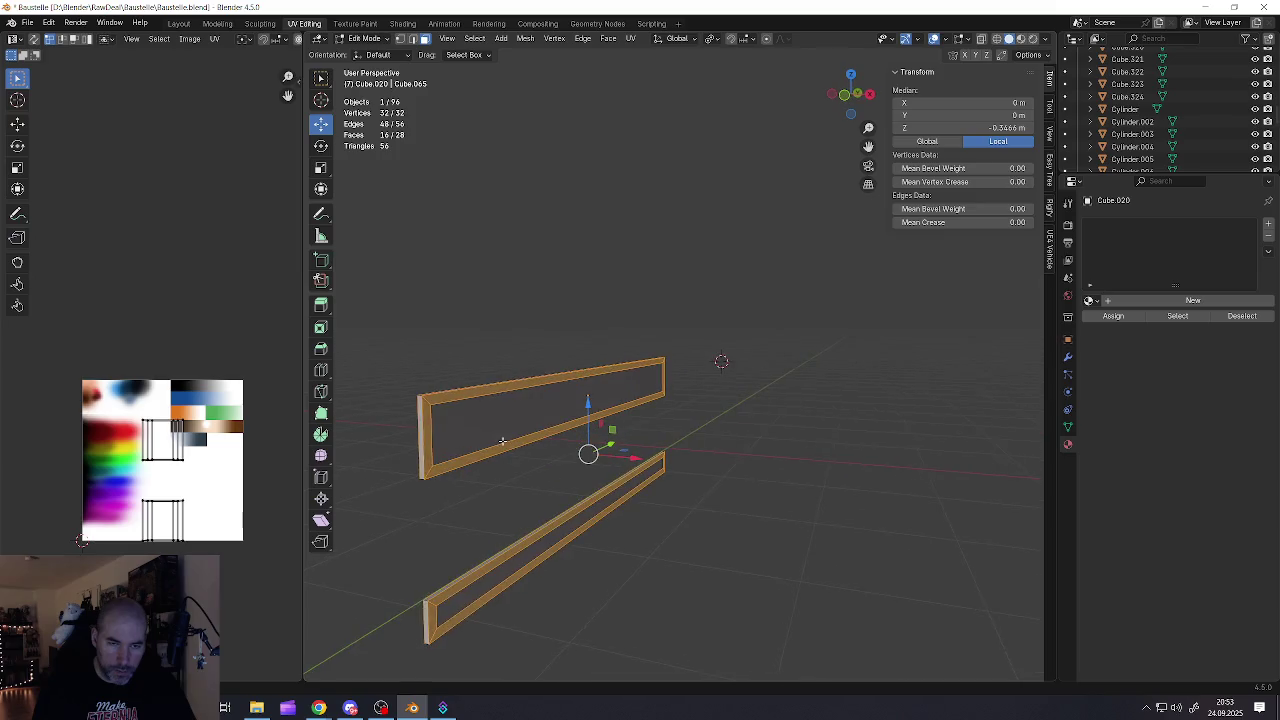
Extrude the border rings outward and thicken their walls with Alt+S
key("e")
left_click(662, 530)
key("alt+s")
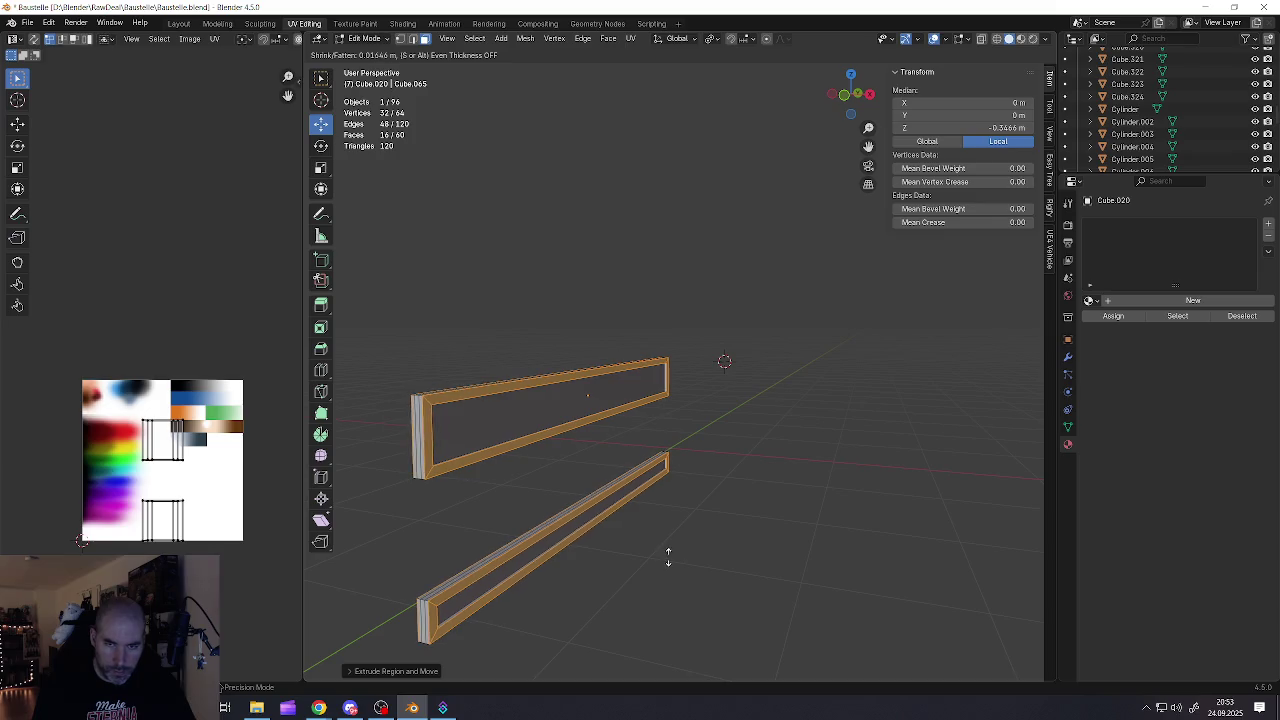
left_click(671, 545)
Thicken the top bars of both frames, then deselect all and return to Object Mode
mouse_move(667, 534)
middle_mouse_down()
mouse_move(709, 445)
mouse_move(773, 422)
middle_mouse_up()
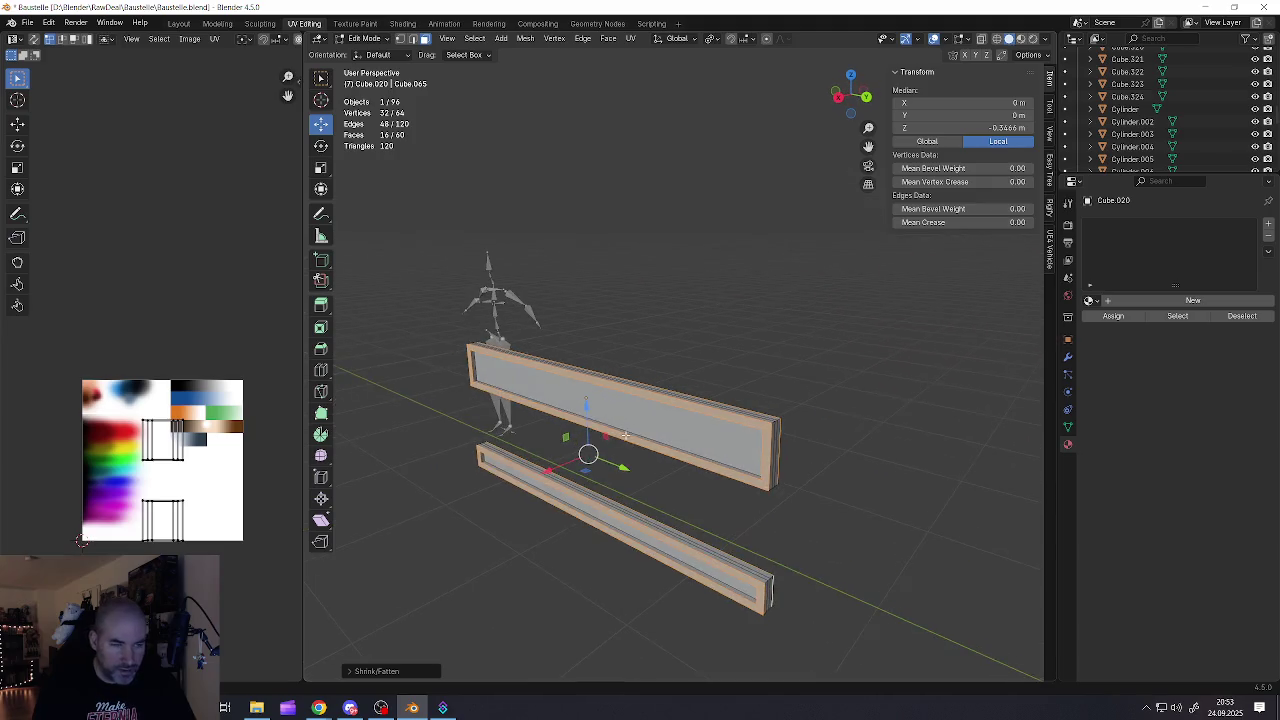
left_click(781, 421, "alt")
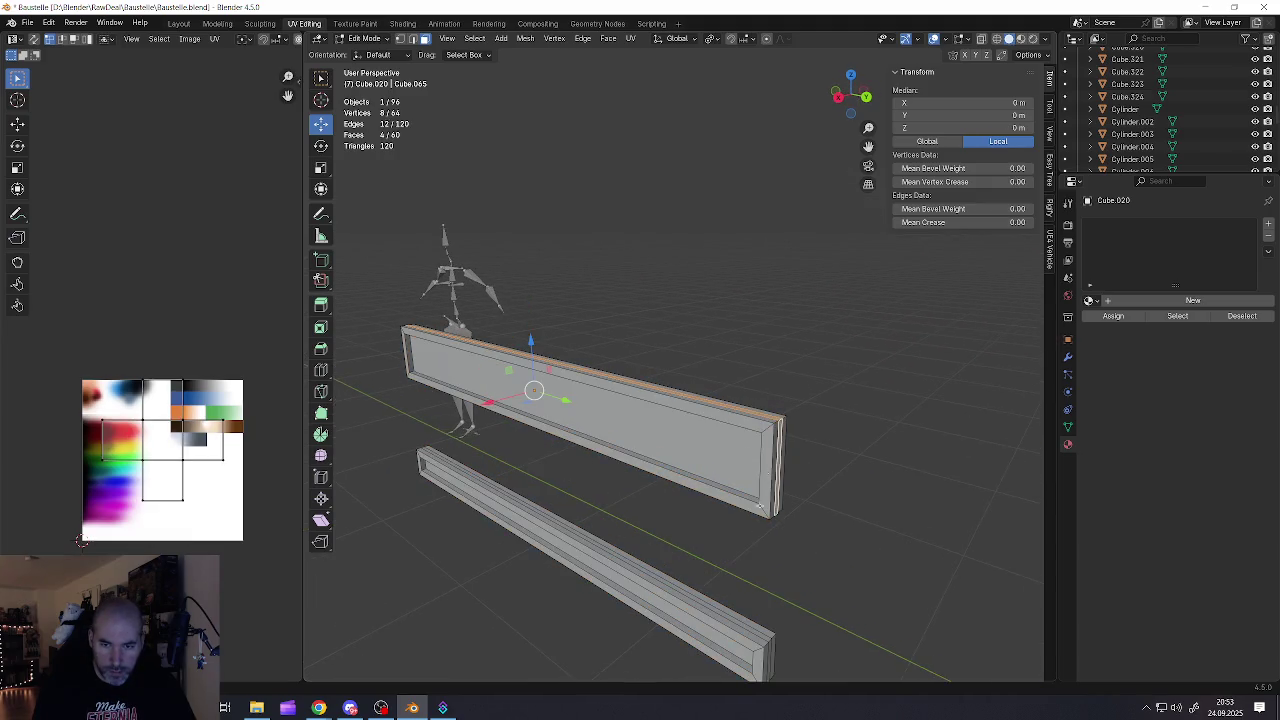
left_click(769, 638, "alt+shift")
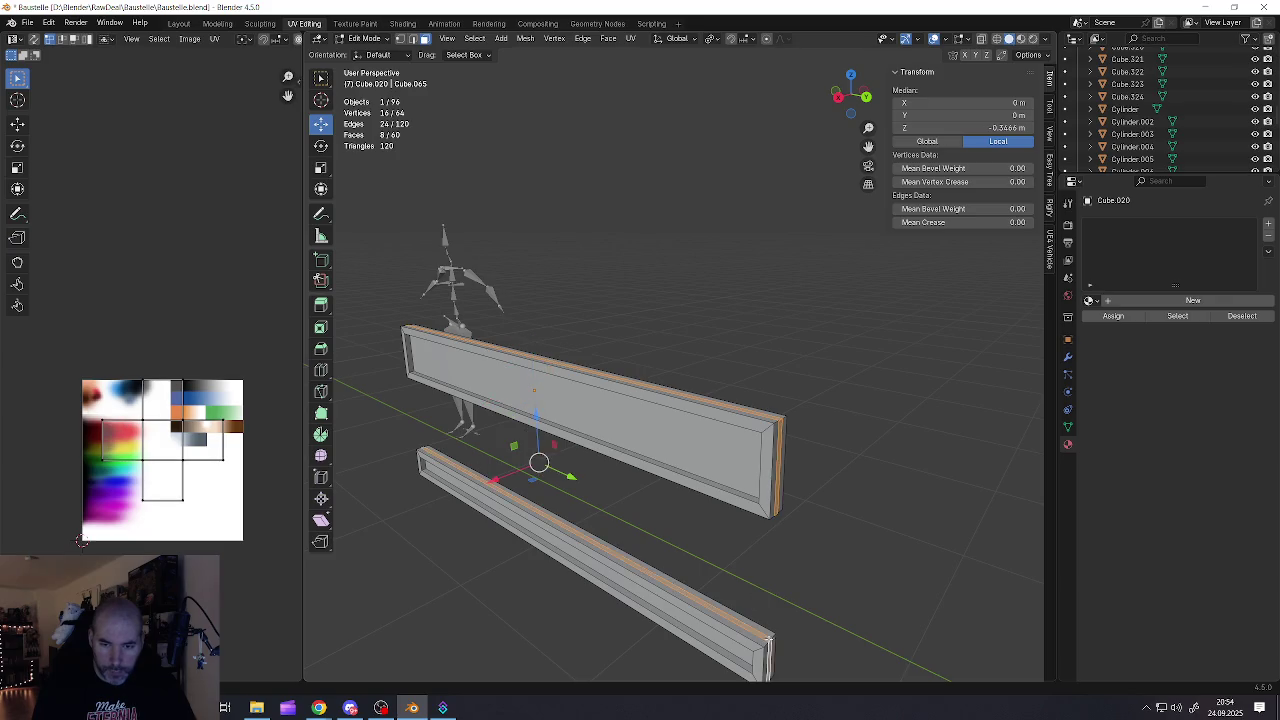
middle_click_drag(769, 638, 797, 605)
key("alt+s")
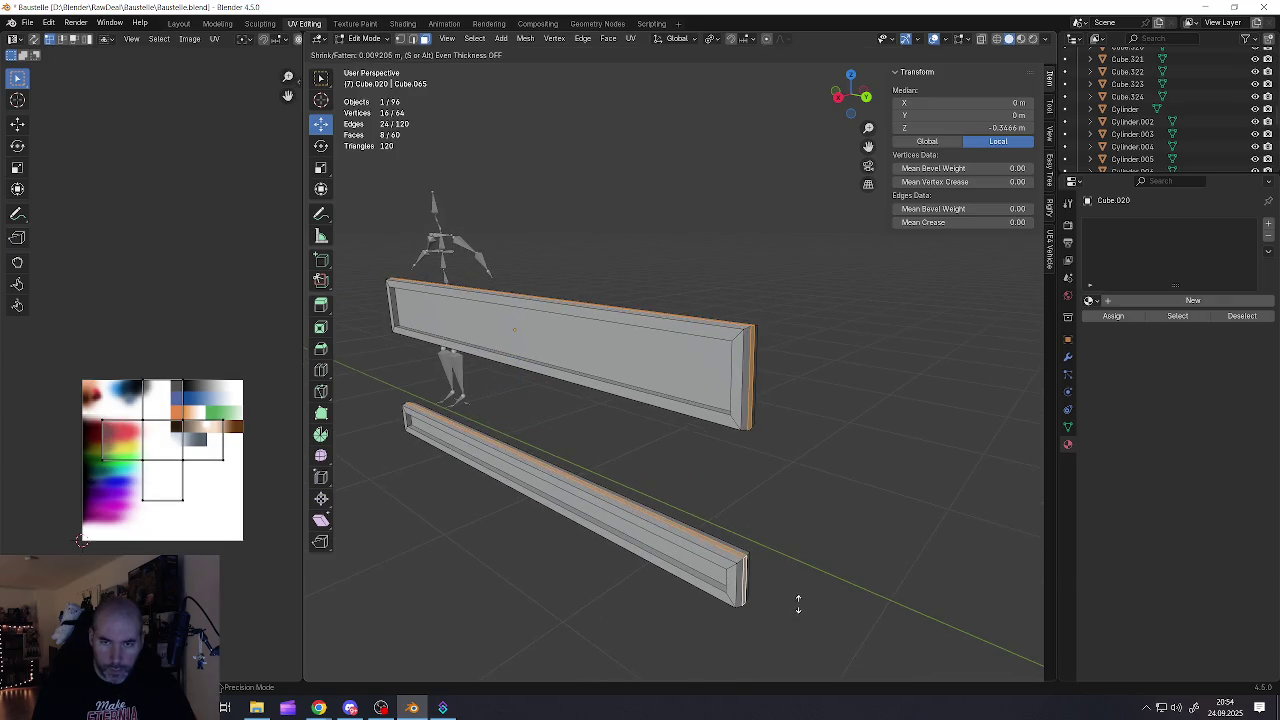
left_click(797, 605)
middle_click_drag(797, 605, 789, 566)
scroll(783, 551, "down", 3)
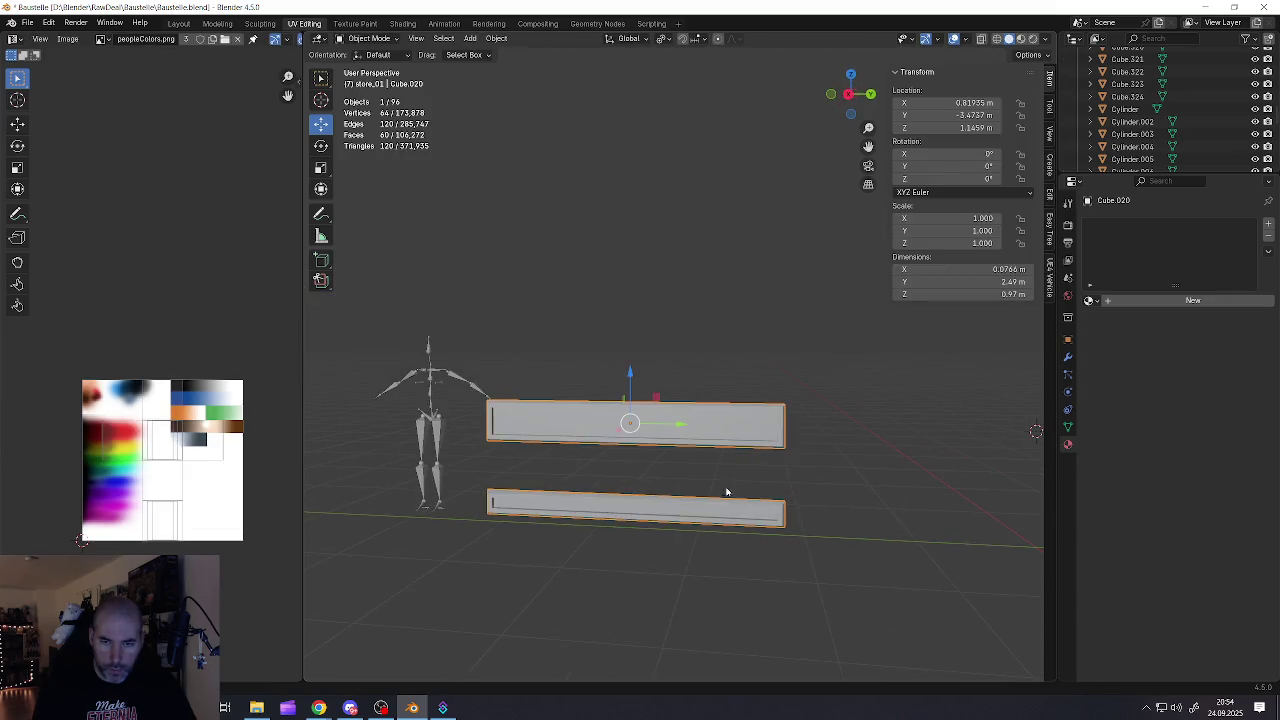
middle_click_drag(729, 494, 760, 500)
scroll(760, 500, "up", 2)
middle_click_drag(813, 401, 704, 461)
left_click(704, 463)
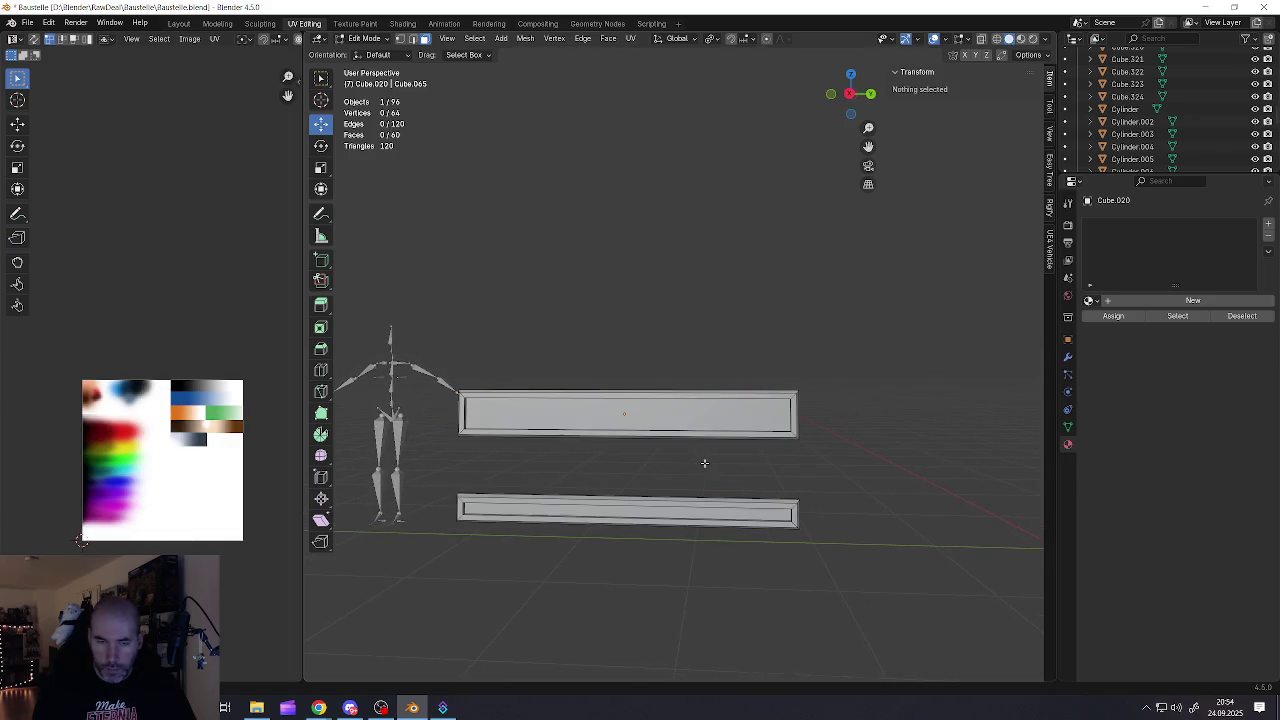
key("Tab")
Add a new cube, shrink it to a small block and place it near the fence
left_click(697, 471)
key("shift+a")
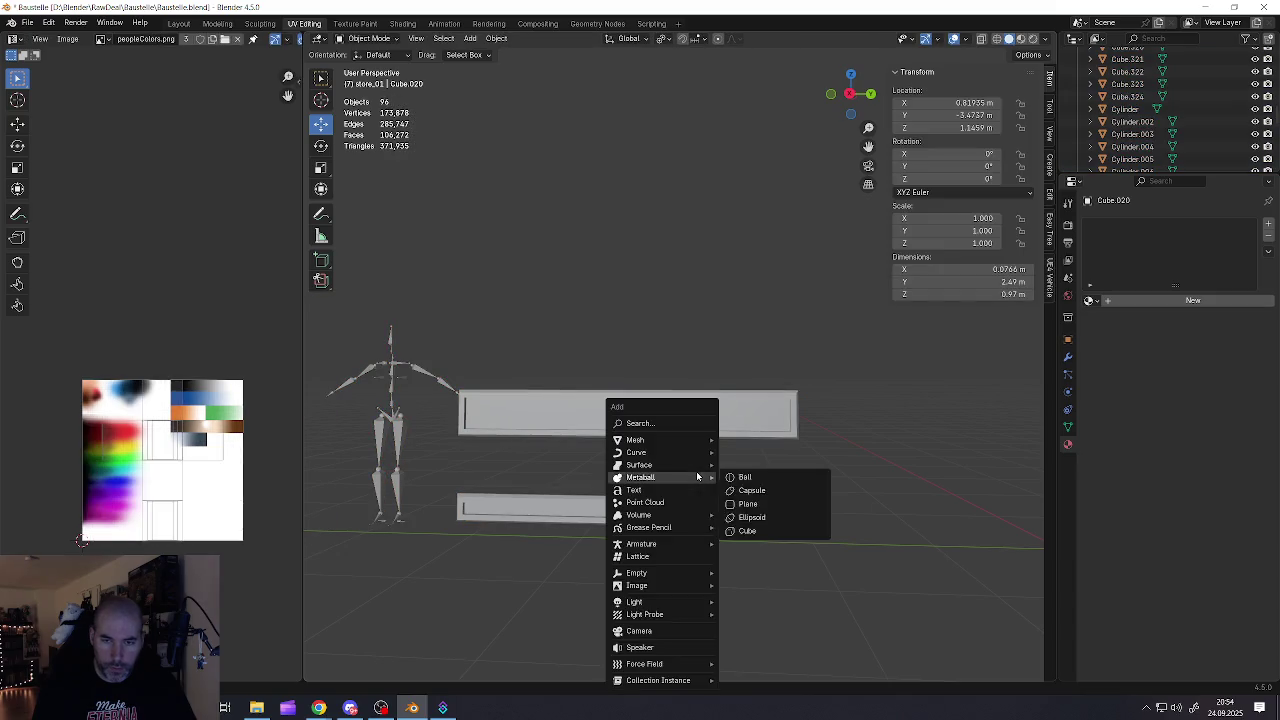
left_click(750, 451)
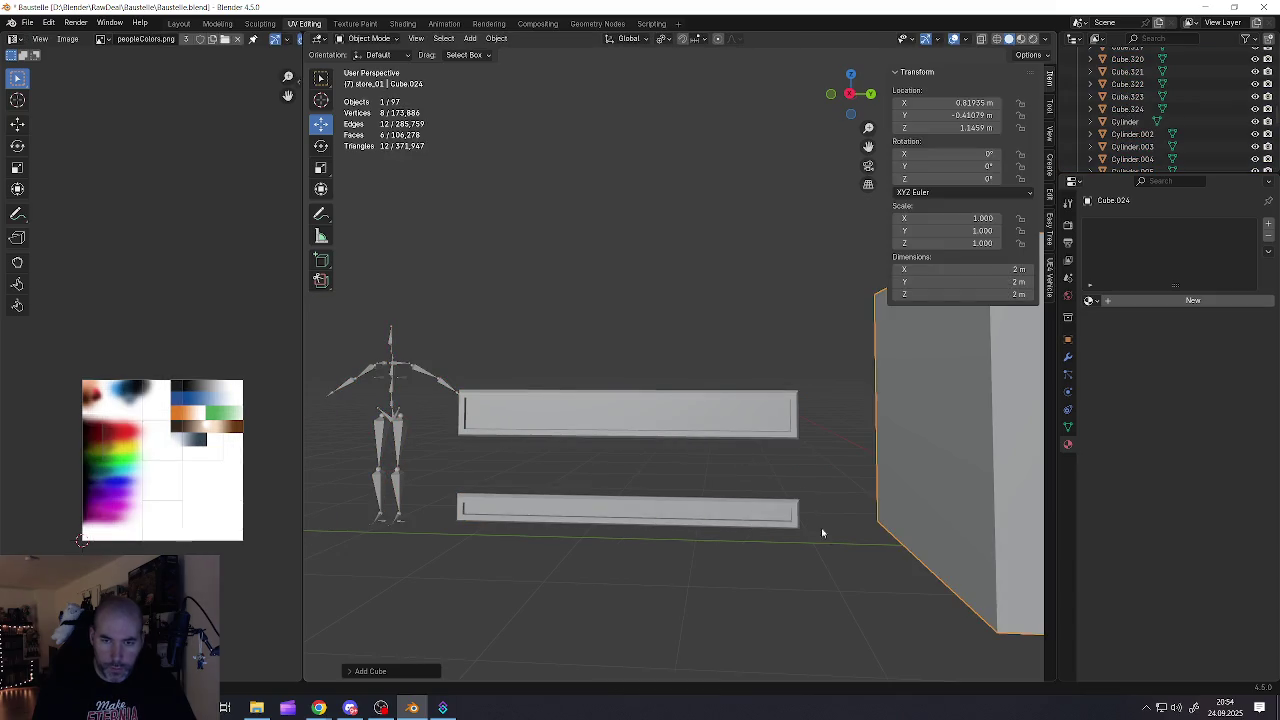
key("g")
left_click(720, 596)
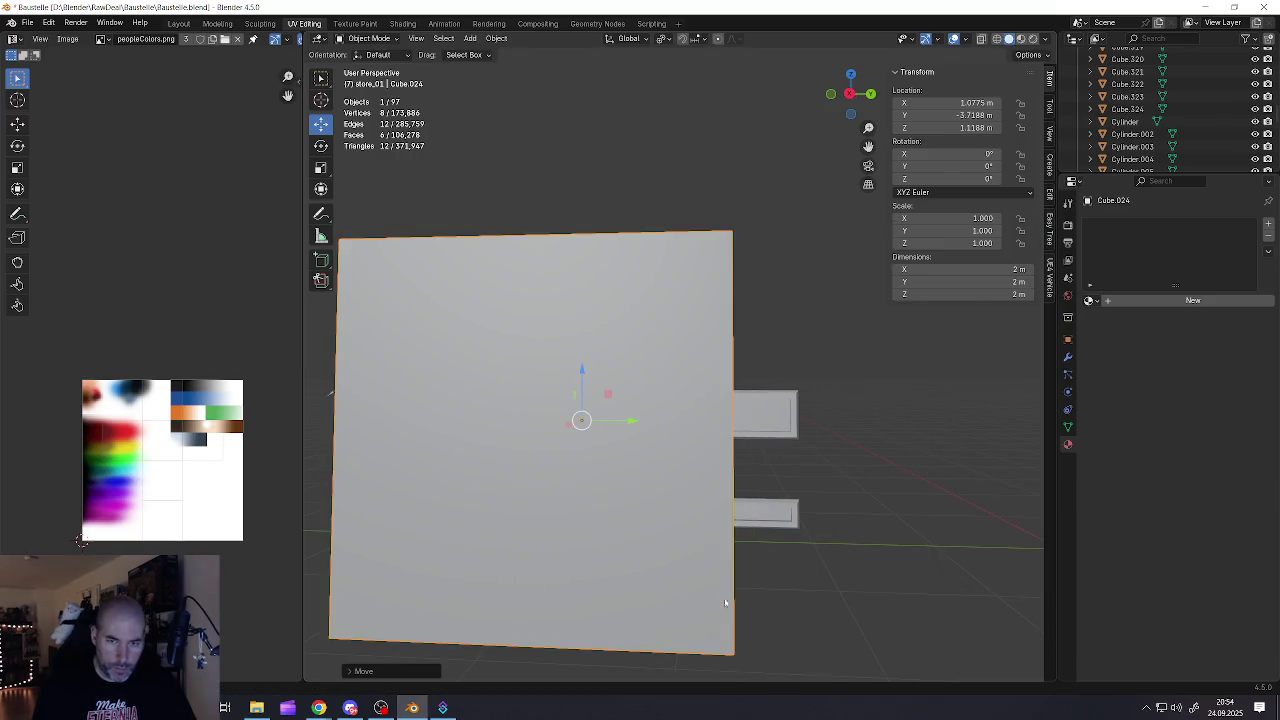
key("s")
left_click(592, 428)
key("s")
left_click(630, 465)
key("g")
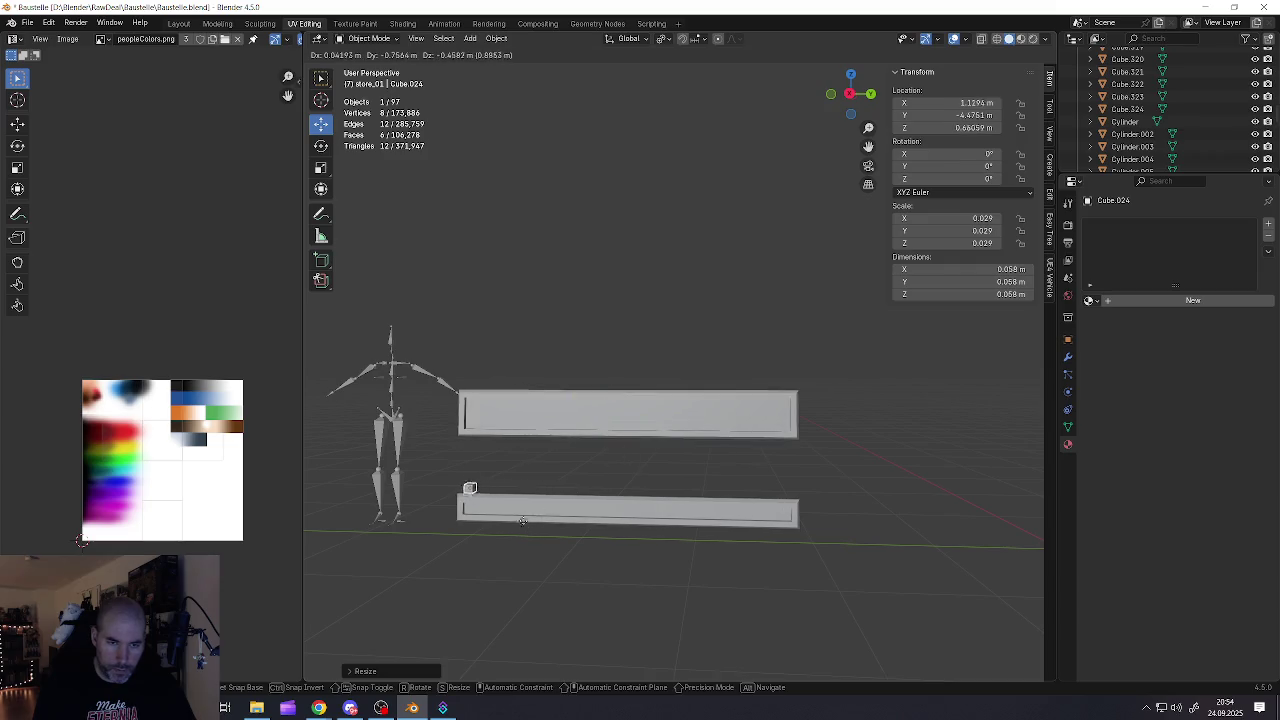
left_click(523, 522)
middle_click_drag(523, 522, 423, 480)
left_click_drag(410, 491, 452, 487)
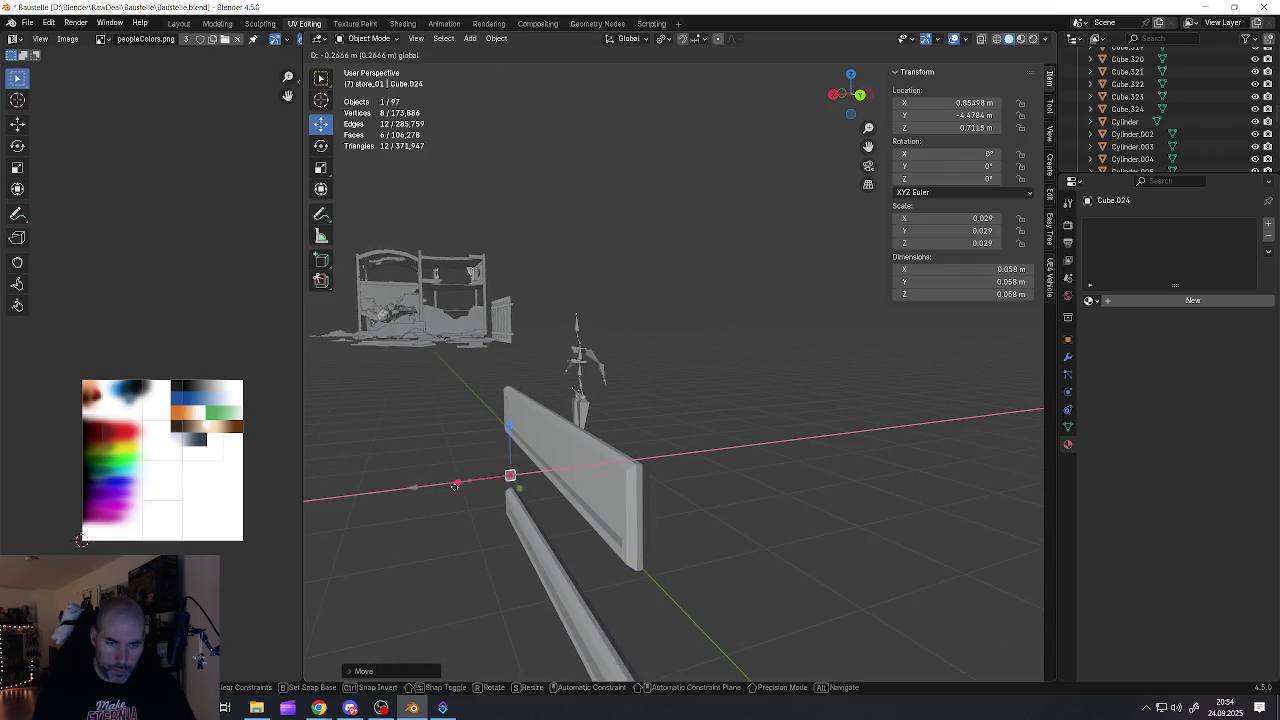
middle_click_drag(452, 487, 680, 488)
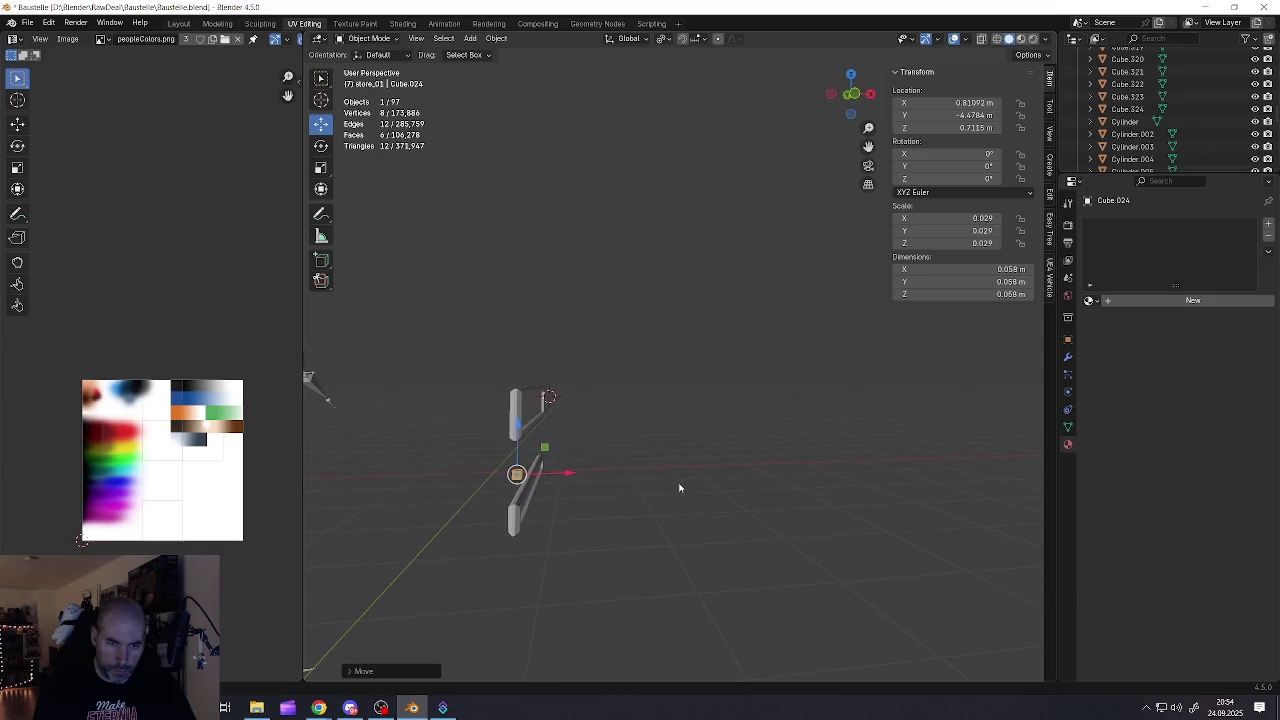
Stretch the block along Z into a 1.31 m post and raise it vertically
key("s")
key("z")
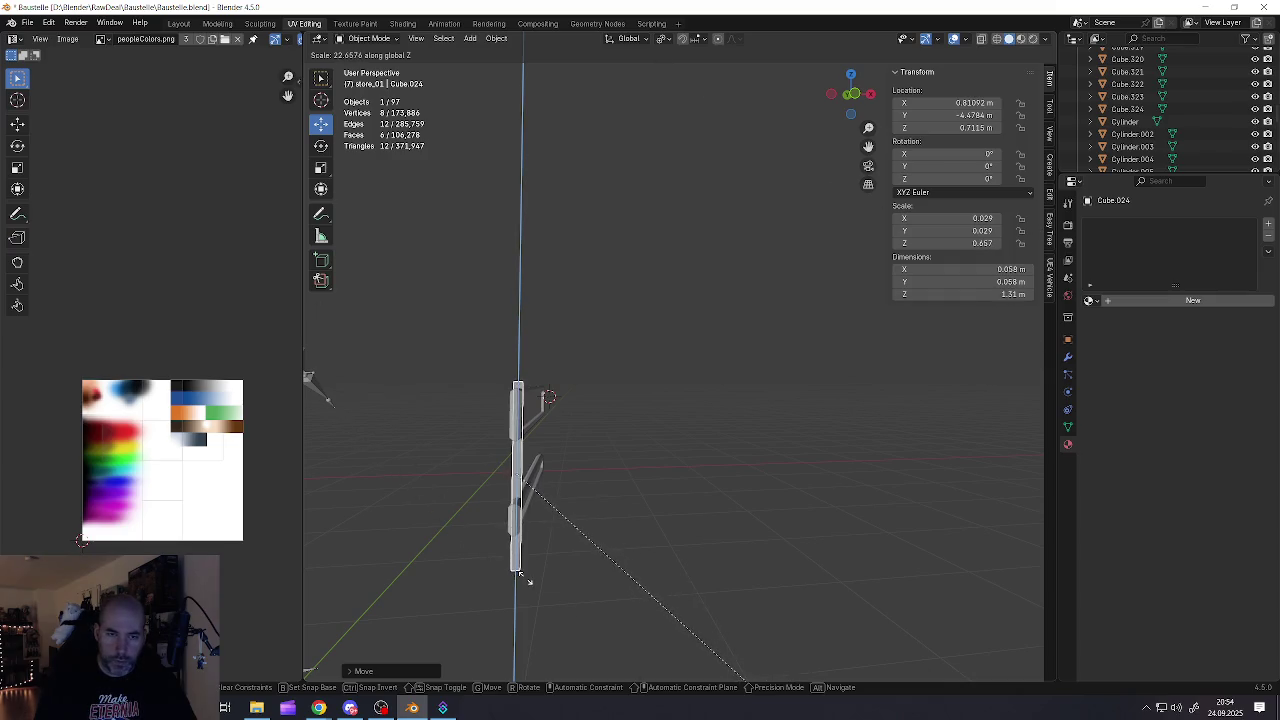
left_click(519, 573)
middle_click_drag(519, 573, 423, 409)
mouse_move(490, 433)
middle_mouse_down()
mouse_move(511, 462)
mouse_move(506, 500)
middle_mouse_up()
key("g")
key("z")
left_click(516, 424)
Slide the post along Y and X until it stands against the board ends
key("Tab")
left_click(460, 525)
middle_click(493, 380)
middle_click_drag(493, 380, 580, 418)
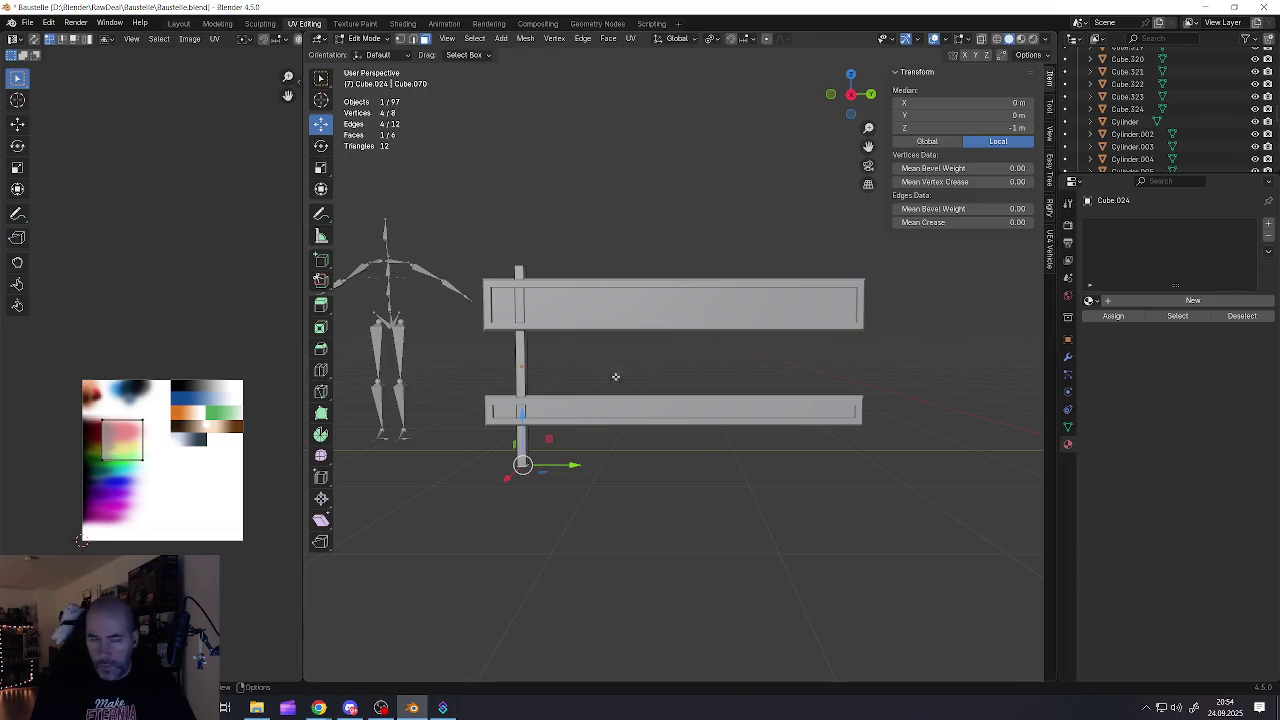
middle_click_drag(547, 400, 635, 413, "shift")
key("Tab")
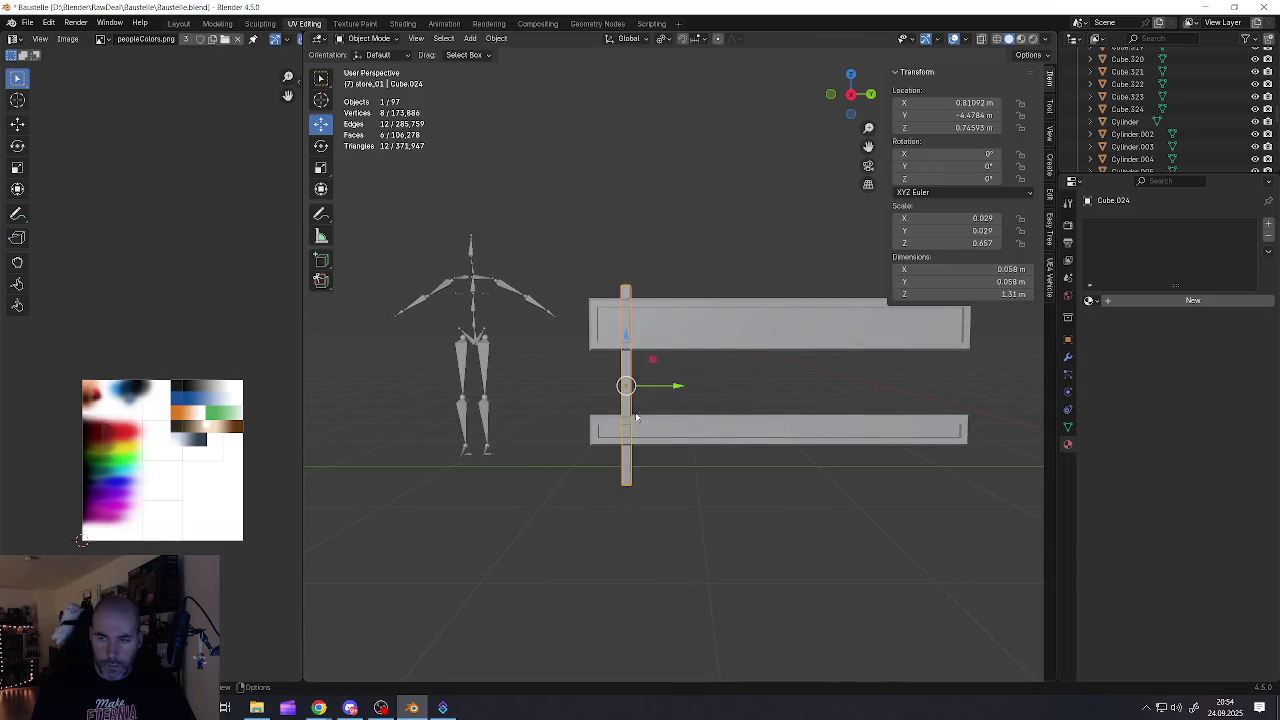
left_click_drag(660, 392, 608, 390)
scroll(608, 390, "up", 2)
mouse_move(608, 390)
middle_mouse_down()
mouse_move(516, 328)
mouse_move(528, 305)
middle_mouse_up()
left_click_drag(549, 432, 552, 430)
mouse_move(552, 430)
middle_mouse_down()
mouse_move(534, 366)
mouse_move(472, 369)
mouse_move(511, 386)
mouse_move(725, 379)
mouse_move(729, 364)
middle_mouse_up()
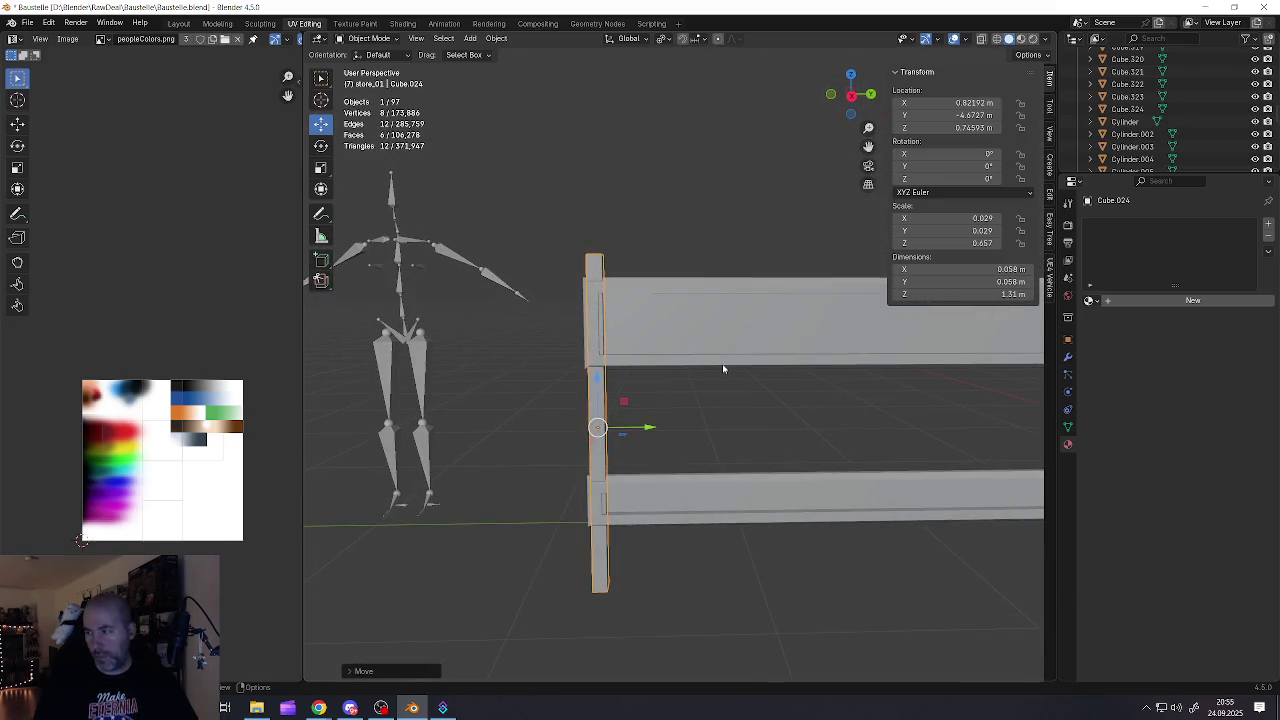
mouse_move(683, 383)
middle_mouse_down()
mouse_move(734, 443)
mouse_move(629, 373)
middle_mouse_up()
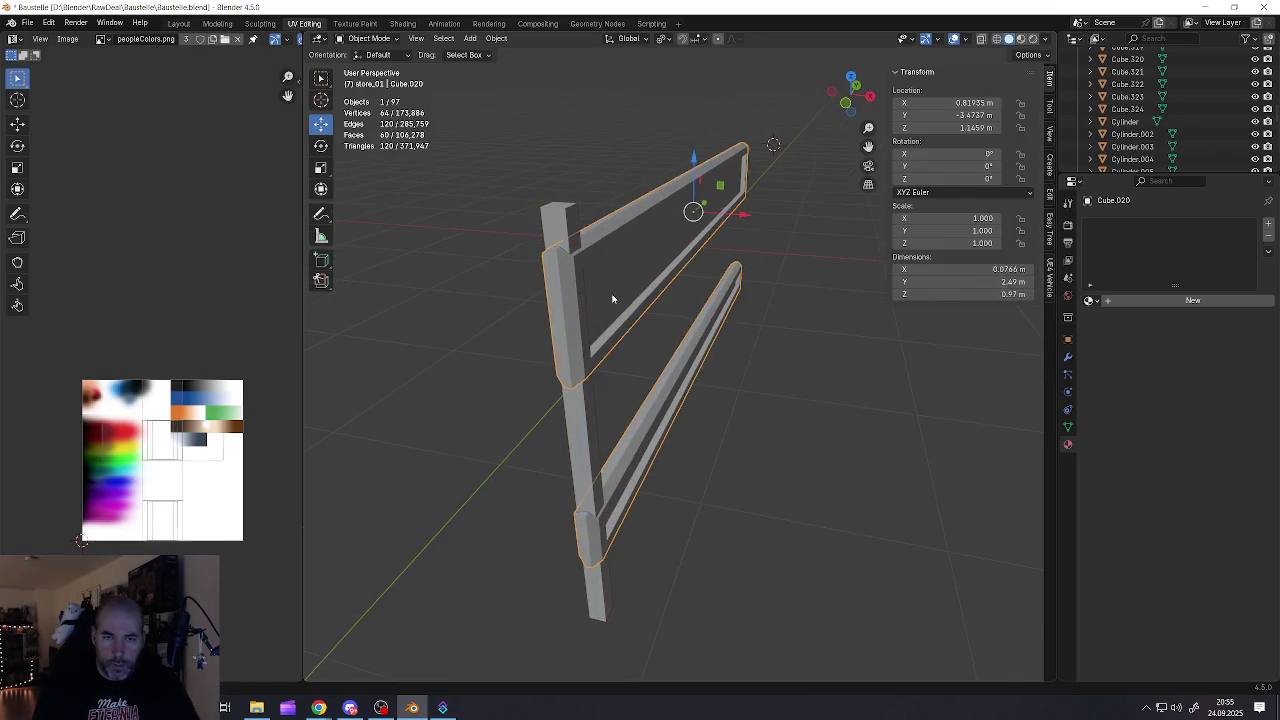
In Edit Mode, select the broad faces on both sides of both fence boards
left_click(612, 300)
key("Tab")
left_click(614, 292)
mouse_move(628, 296)
middle_mouse_down()
mouse_move(640, 380)
mouse_move(620, 416)
mouse_move(675, 305)
middle_mouse_up()
left_click(620, 416, "shift")
left_click(742, 264, "shift")
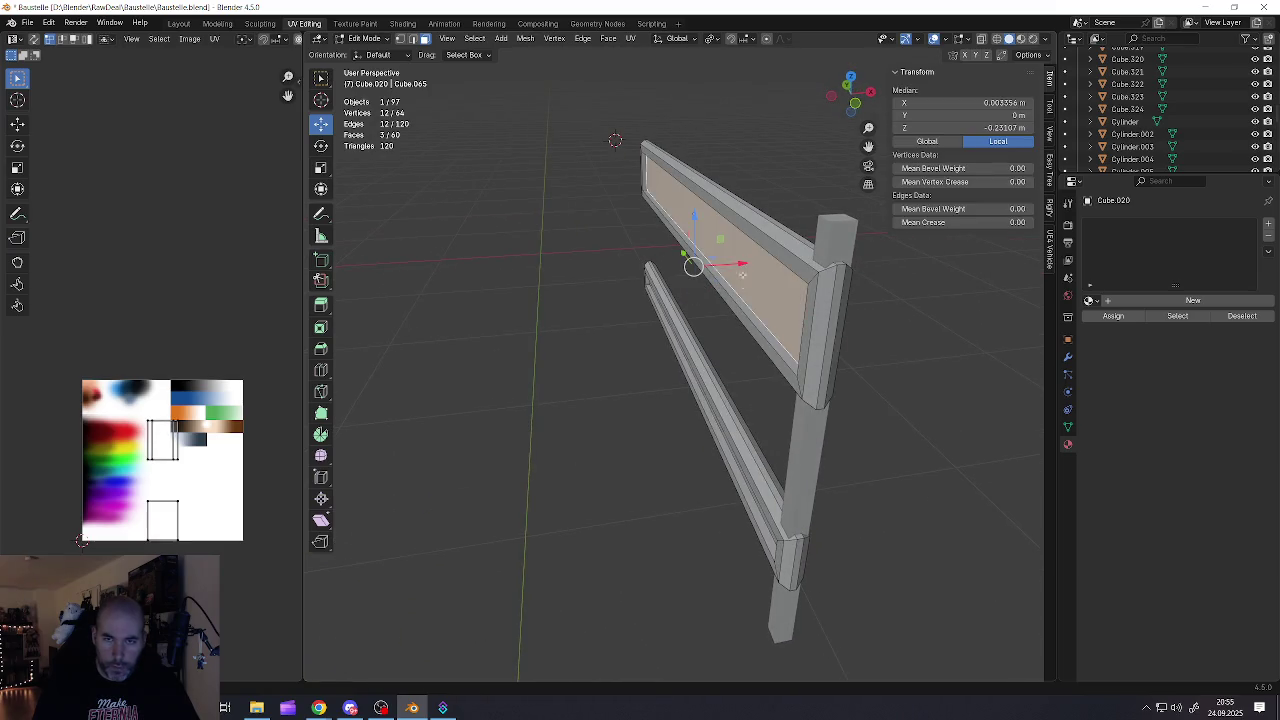
mouse_move(710, 405)
middle_mouse_down()
mouse_move(734, 395)
mouse_move(700, 400)
mouse_move(754, 418)
middle_mouse_up()
left_click(700, 400, "shift")
Scale the selected board faces along X, cancelling a stray Z scale
key("s")
key("x")
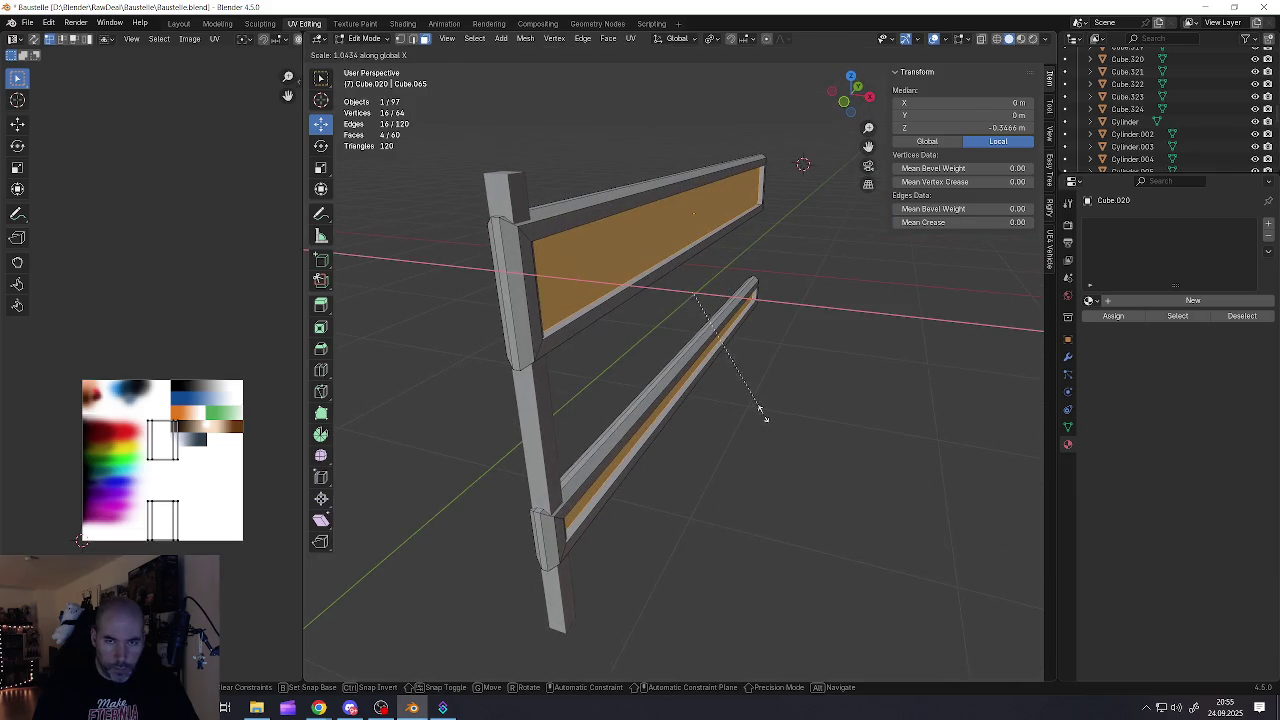
left_click(993, 481)
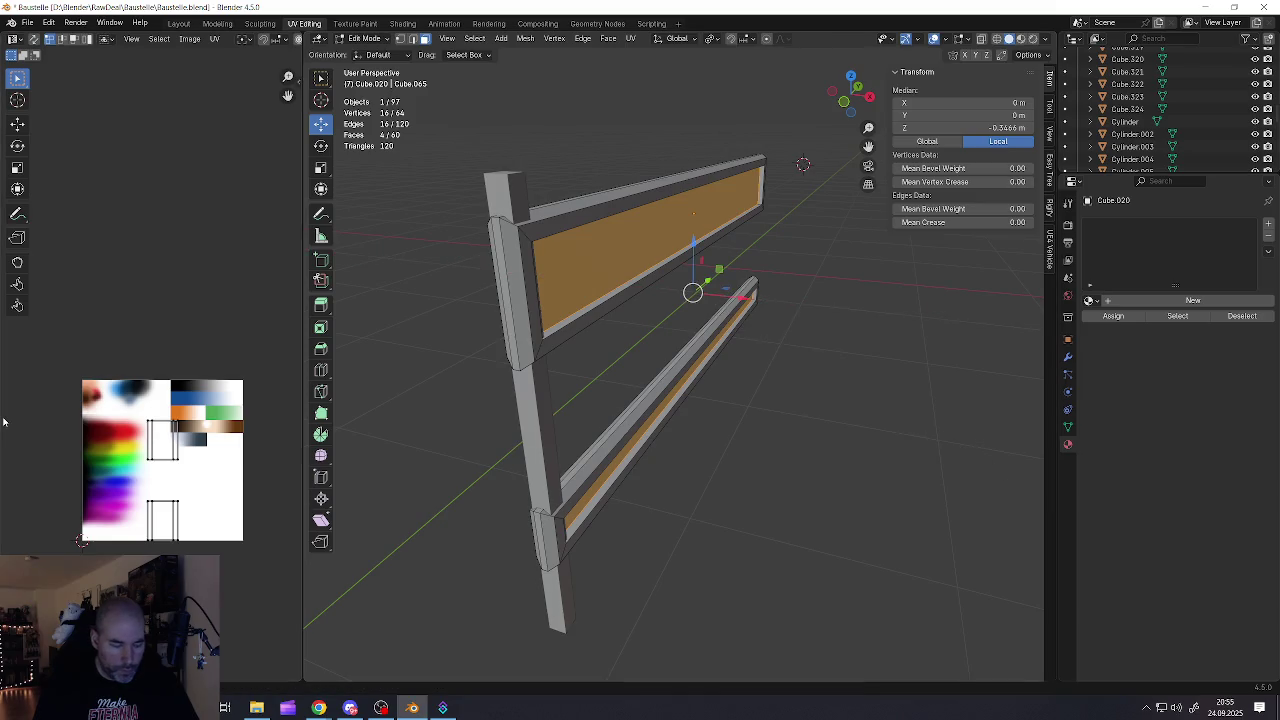
right_click(660, 372)
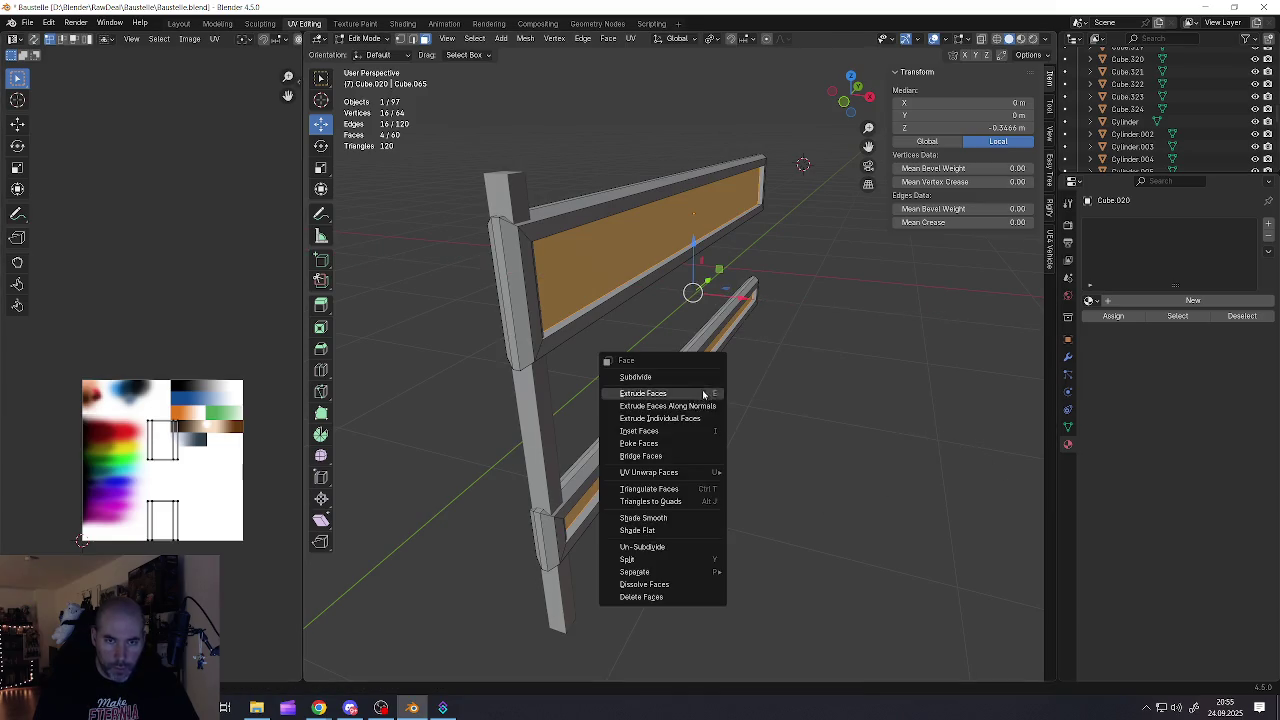
middle_click_drag(540, 380, 594, 400)
scroll(594, 400, "up", 3)
key("s")
key("z")
right_click(670, 420)
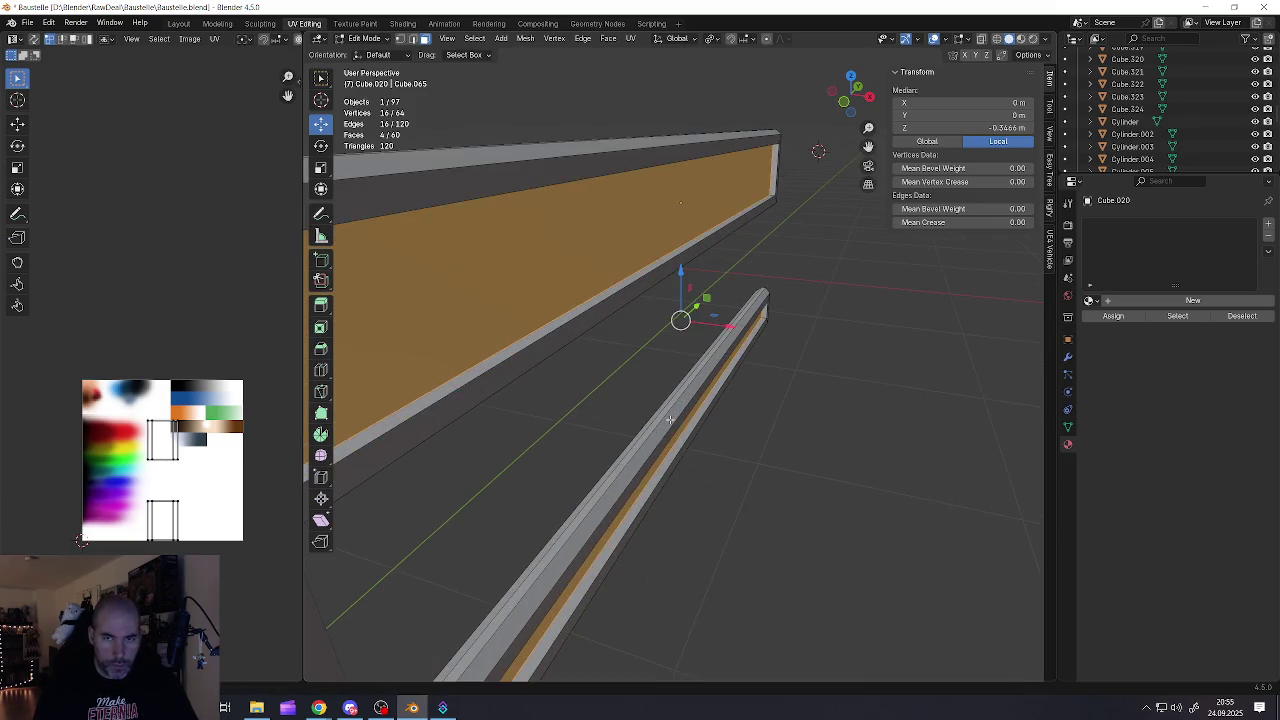
key("s")
key("x")
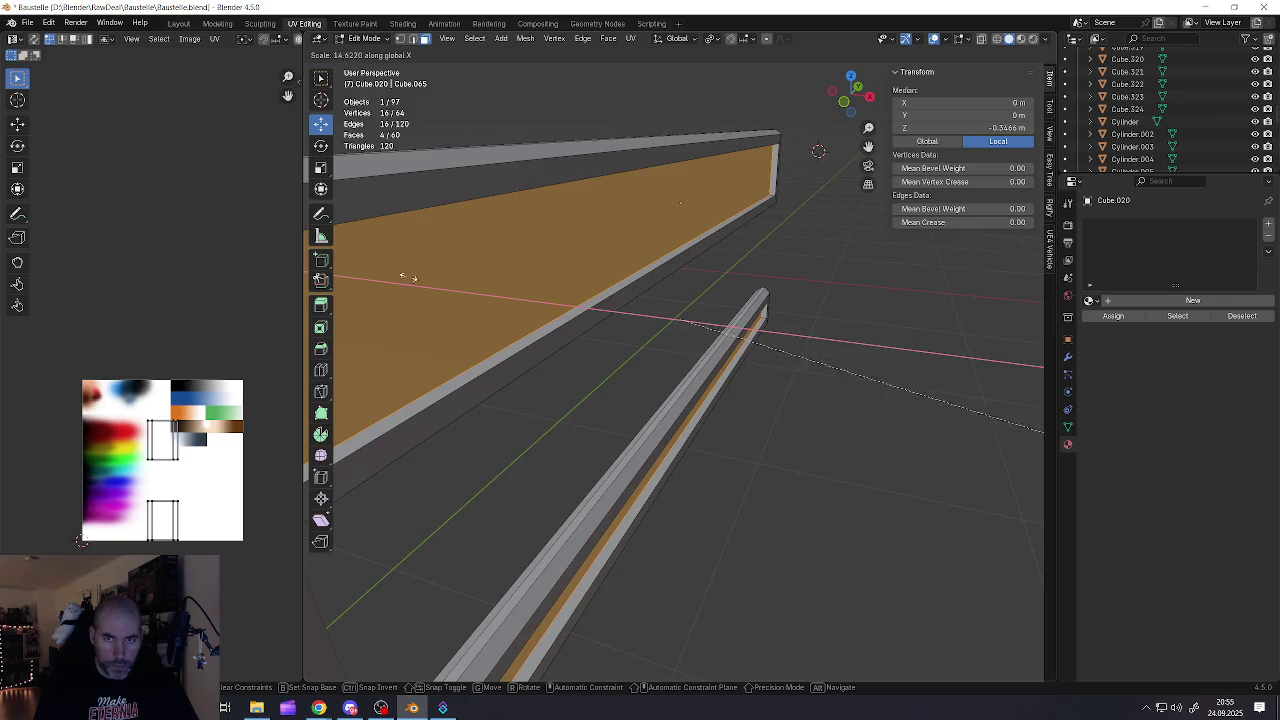
left_click(971, 403)
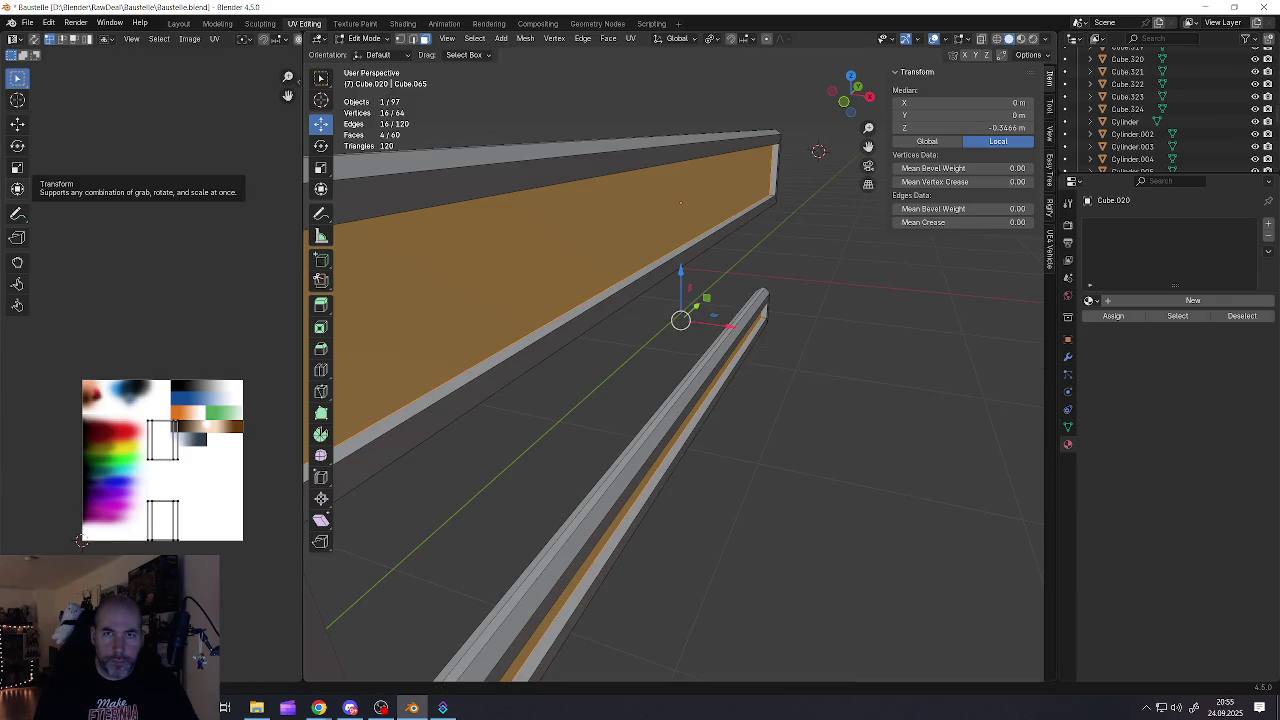
Change the pivot point and rescale the faces along X to thicken the boards
left_click(707, 42)
left_click(725, 101)
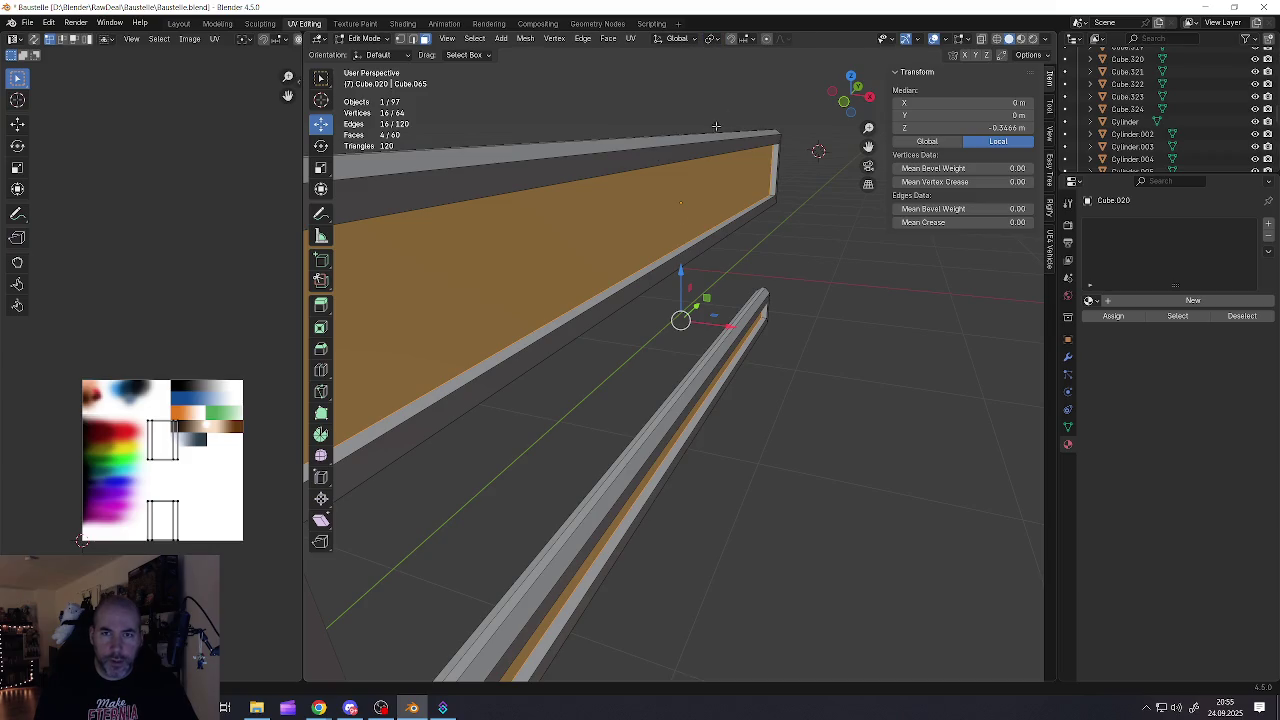
key("s")
key("x")
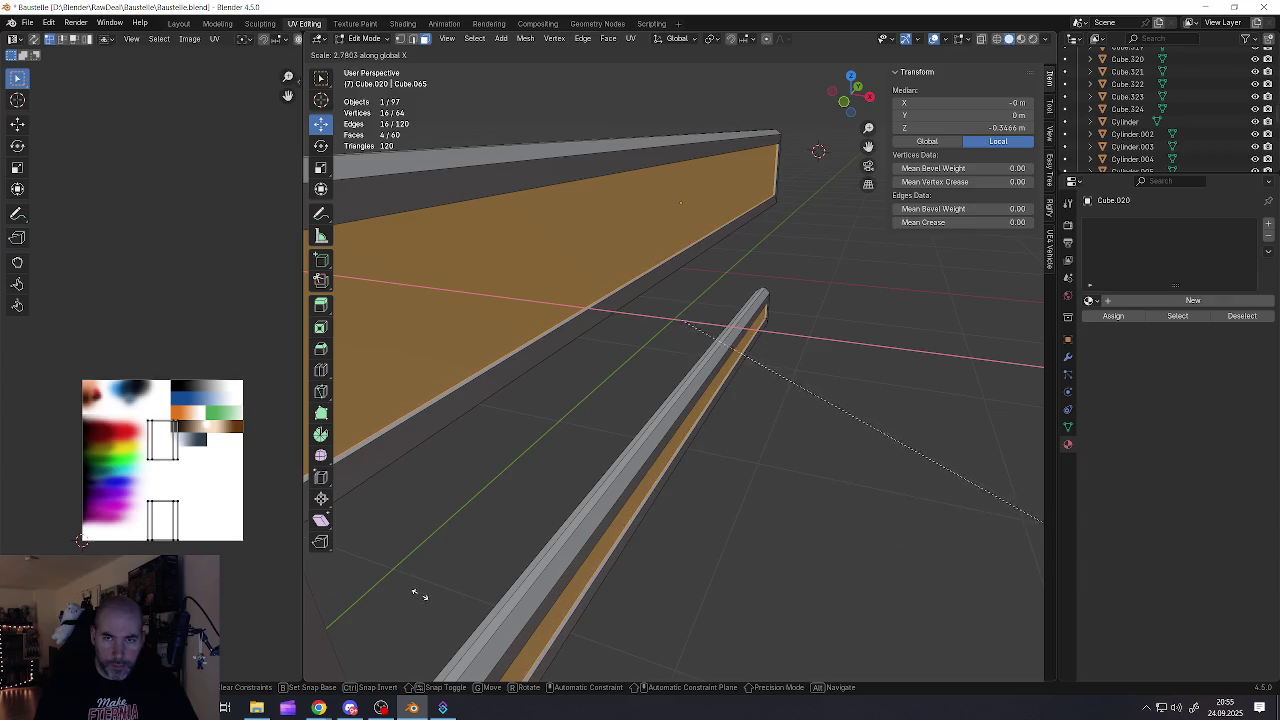
left_click(390, 580)
mouse_move(428, 485)
middle_mouse_down()
mouse_move(500, 463)
mouse_move(408, 457)
mouse_move(482, 442)
mouse_move(443, 400)
middle_mouse_up()
Back in Object Mode, scale the post down to about 0.043 m thick
key("Tab")
scroll(482, 442, "down", 5)
scroll(437, 366, "up", 3)
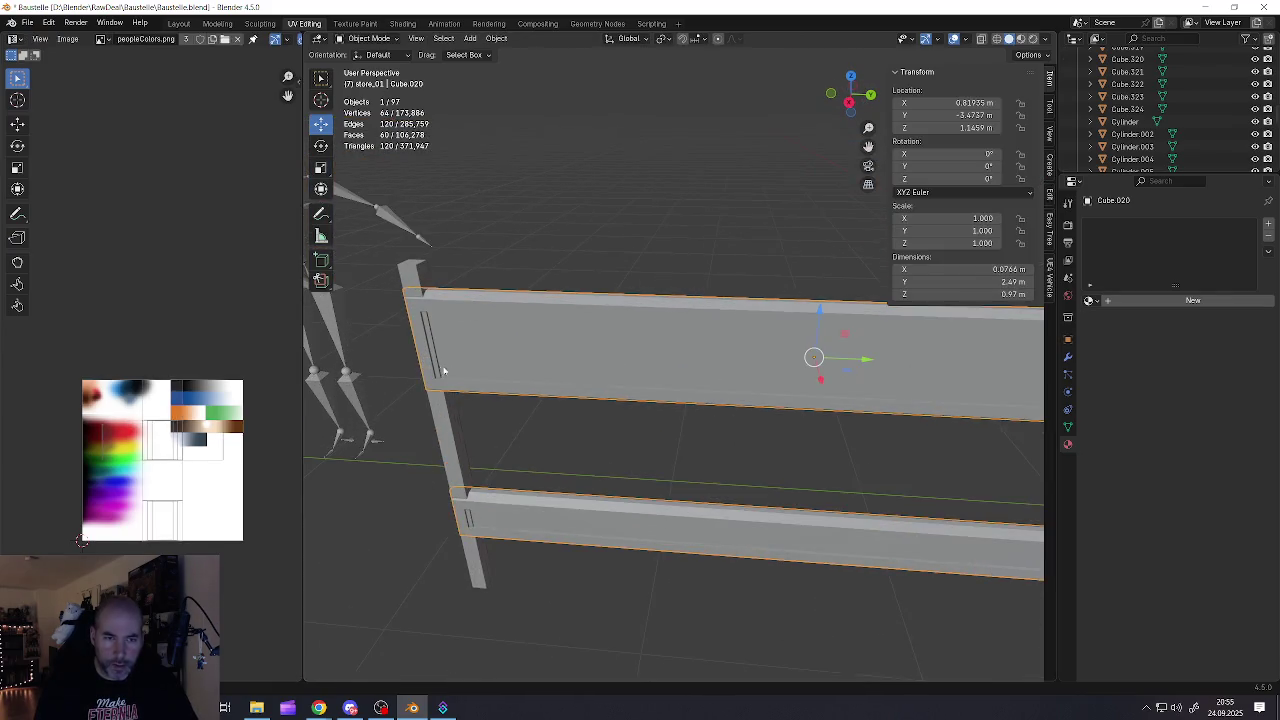
scroll(430, 355, "up", 2)
middle_click_drag(430, 355, 400, 350)
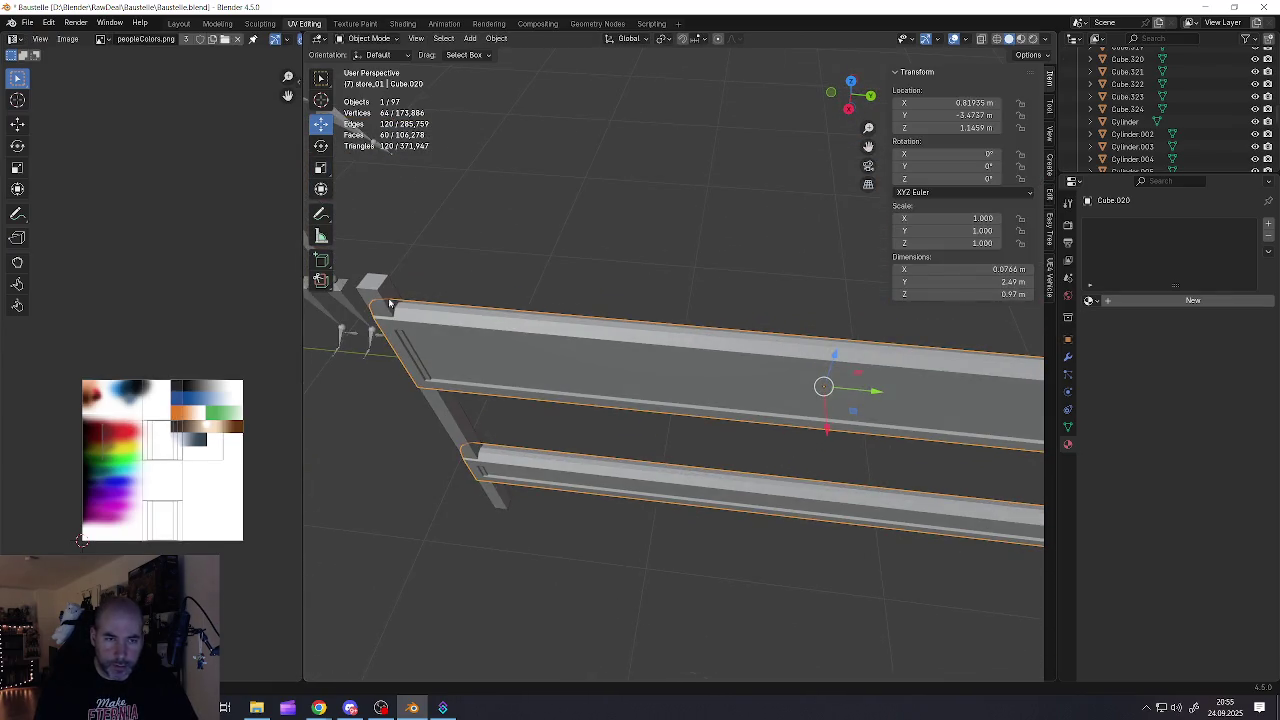
middle_click_drag(390, 303, 444, 331)
left_click(444, 331)
key("s")
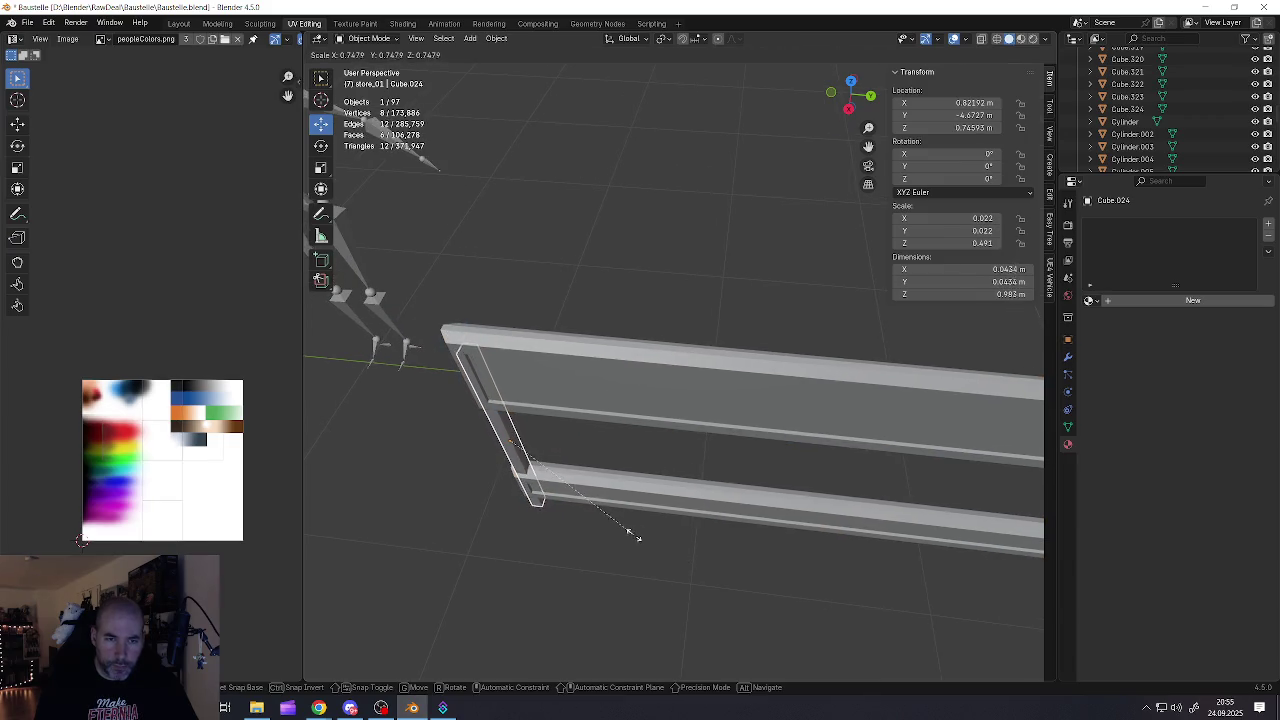
left_click(632, 534)
mouse_move(530, 518)
middle_mouse_down()
mouse_move(544, 461)
mouse_move(377, 451)
mouse_move(409, 443)
mouse_move(409, 423)
mouse_move(394, 432)
mouse_move(500, 357)
mouse_move(531, 391)
mouse_move(513, 494)
middle_mouse_up()
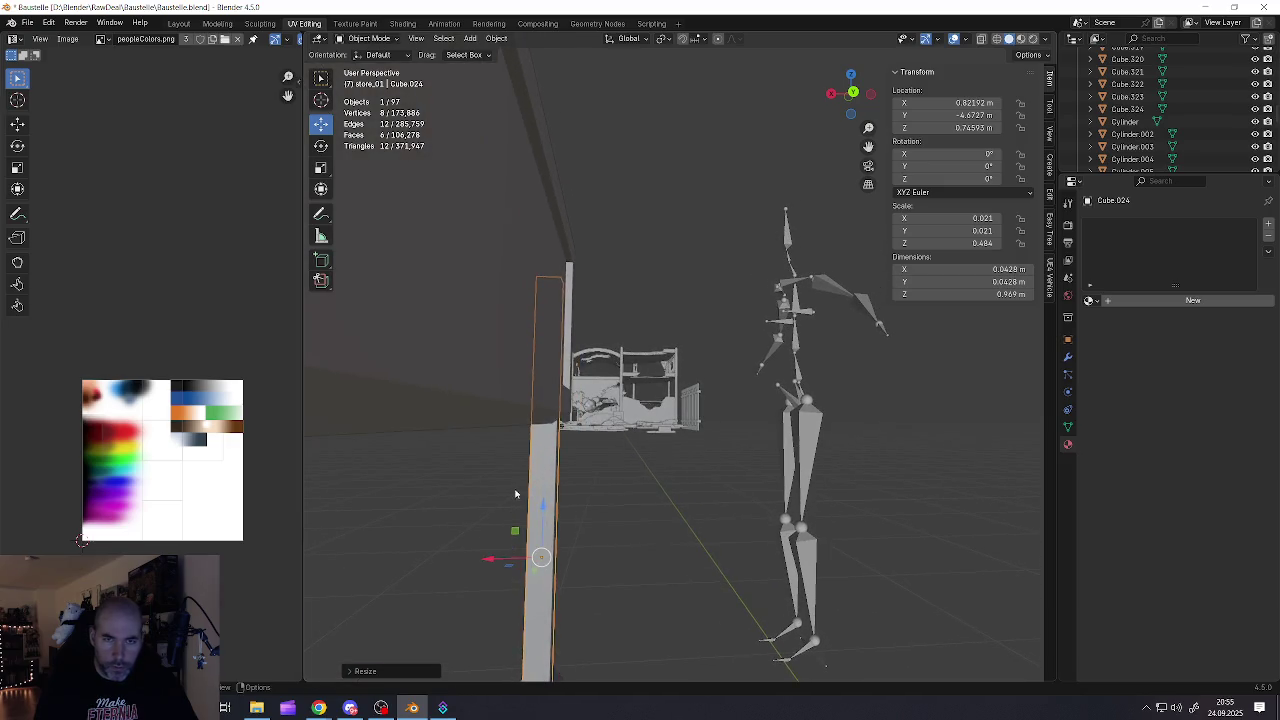
Move the post twice along X to realign it with the board ends
key("g")
key("x")
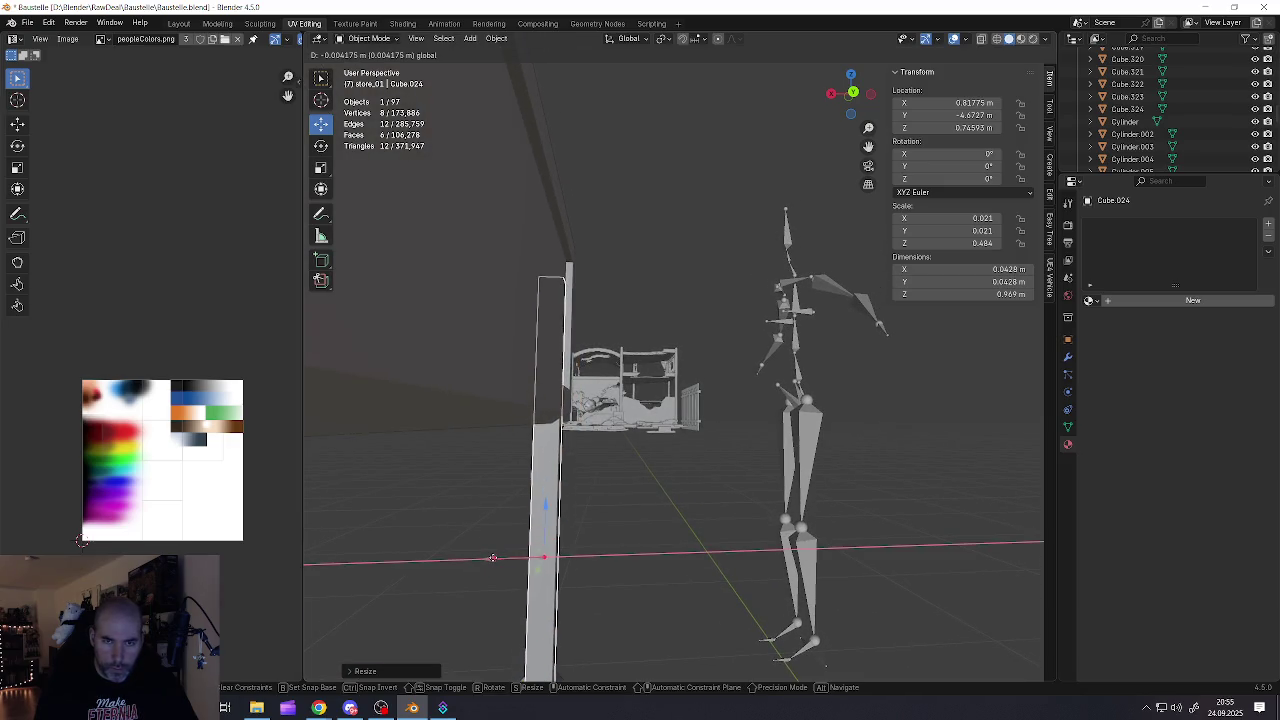
left_click(490, 554)
mouse_move(490, 554)
middle_mouse_down()
mouse_move(491, 510)
mouse_move(471, 491)
mouse_move(521, 583)
middle_mouse_up()
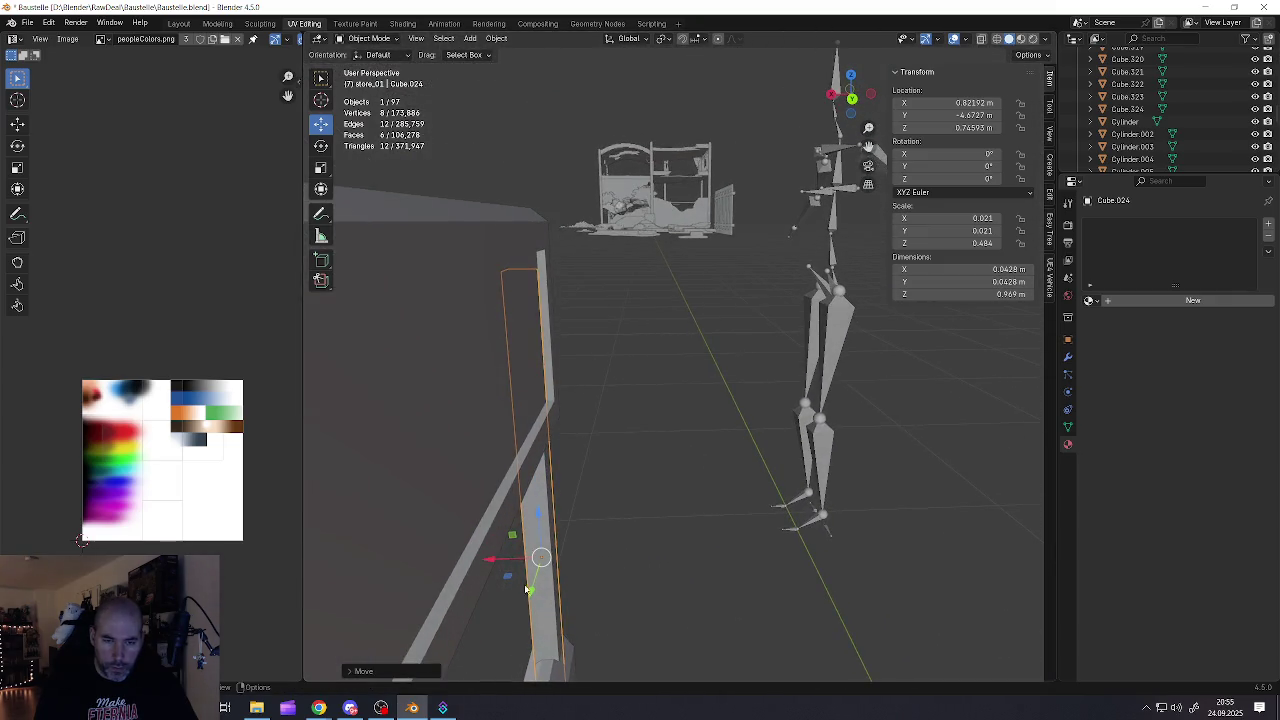
key("g")
key("x")
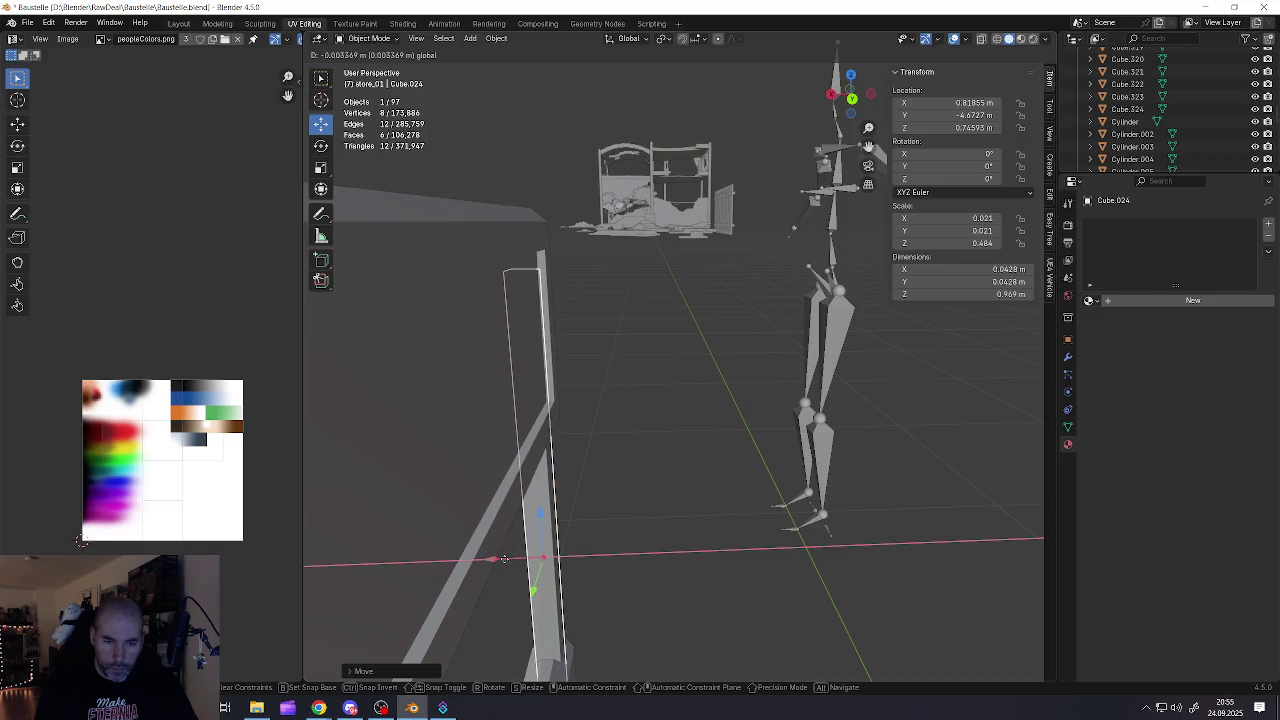
left_click(504, 558)
mouse_move(504, 558)
middle_mouse_down()
mouse_move(592, 500)
mouse_move(609, 563)
mouse_move(603, 468)
mouse_move(585, 460)
mouse_move(585, 435)
middle_mouse_up()
key("Tab")
Lower the post's bottom vertices down to the ground
left_click_drag(555, 408, 549, 440)
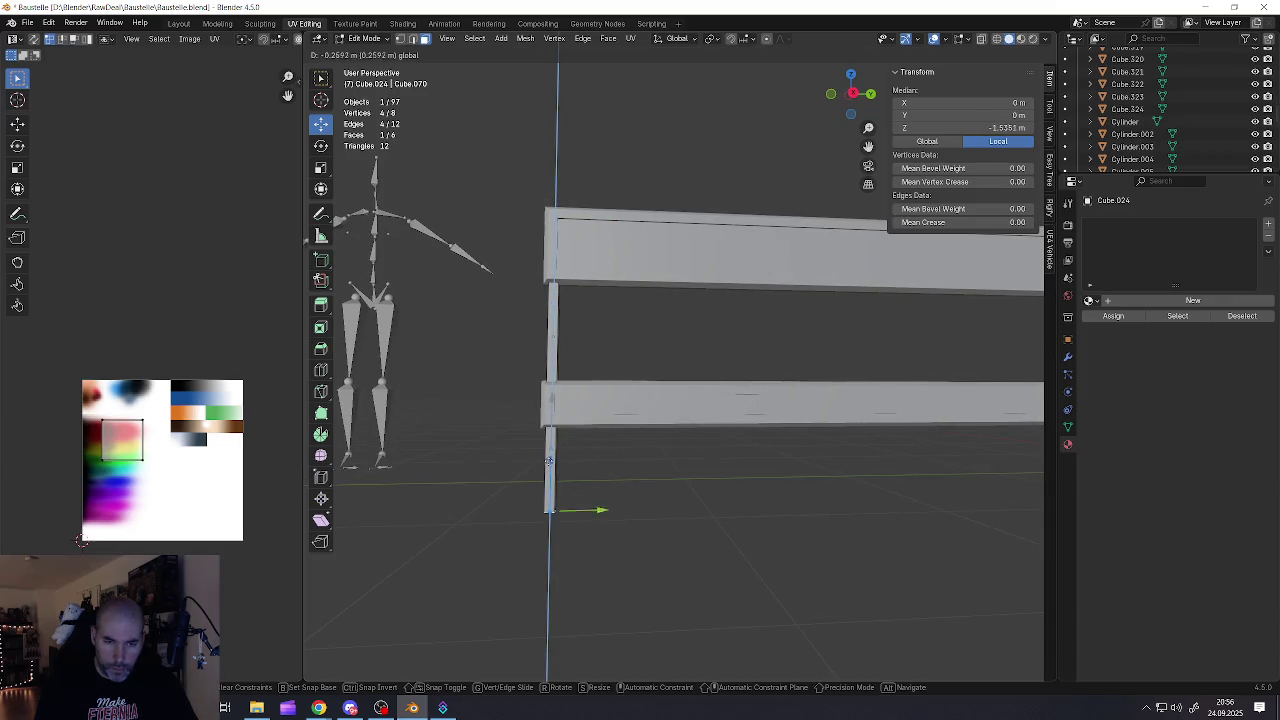
mouse_move(549, 440)
left_mouse_down()
mouse_move(548, 508)
mouse_move(564, 472)
left_mouse_up()
key("KP_3")
scroll(547, 500, "up", 3)
scroll(564, 472, "down", 5)
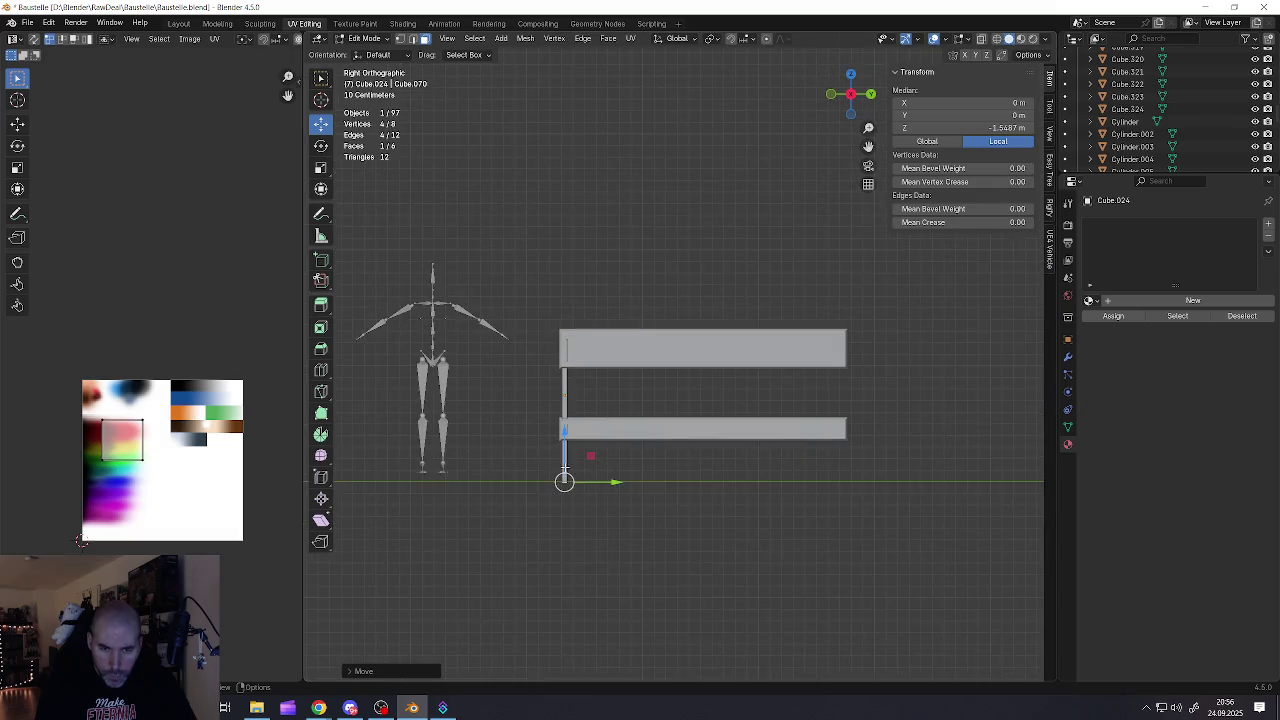
mouse_move(598, 442)
middle_mouse_down()
mouse_move(543, 311)
mouse_move(497, 297)
middle_mouse_up()
left_click(489, 292)
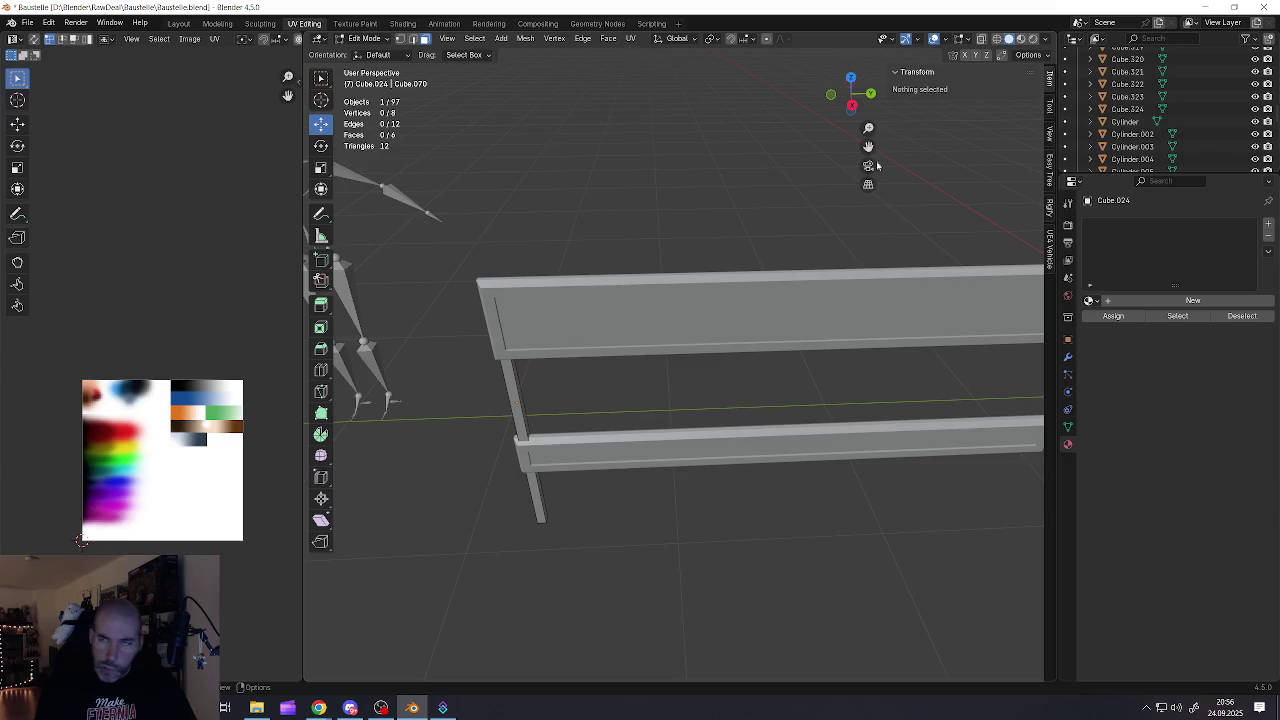
Raise the post's top vertices above the upper board, making it 1.39 m tall
left_click(982, 38)
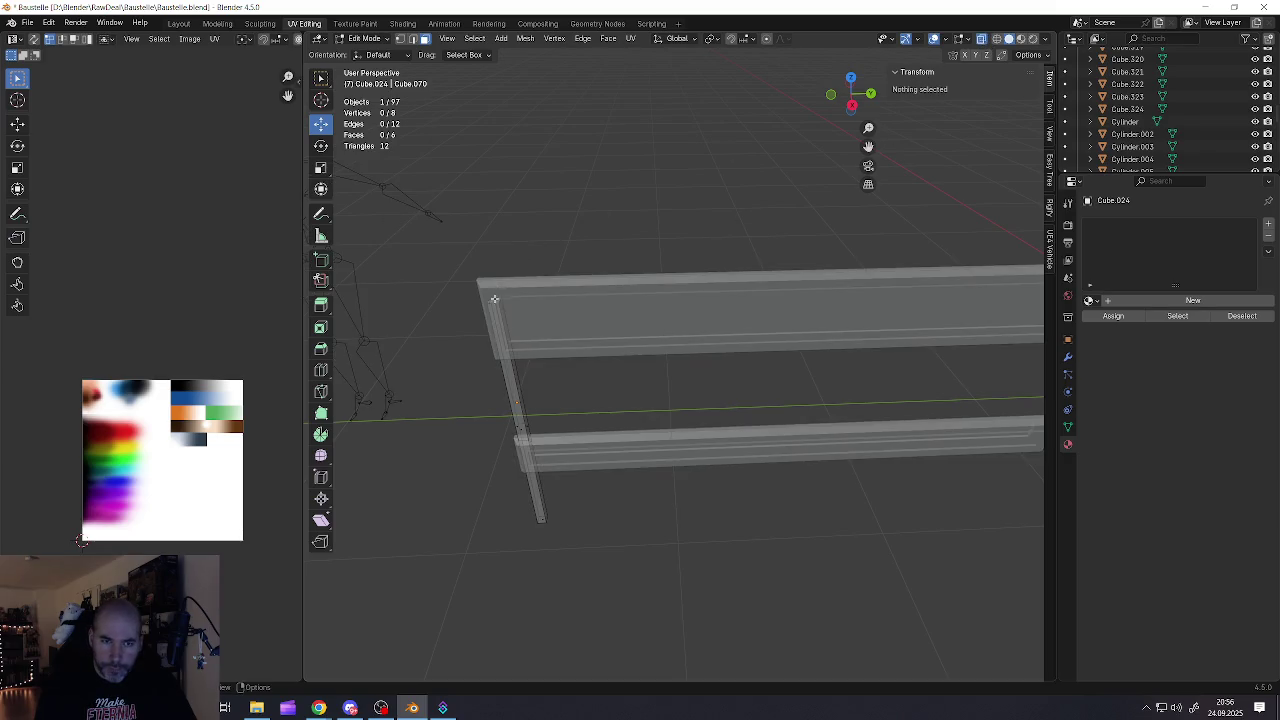
left_click_drag(488, 291, 494, 300)
left_click(982, 39)
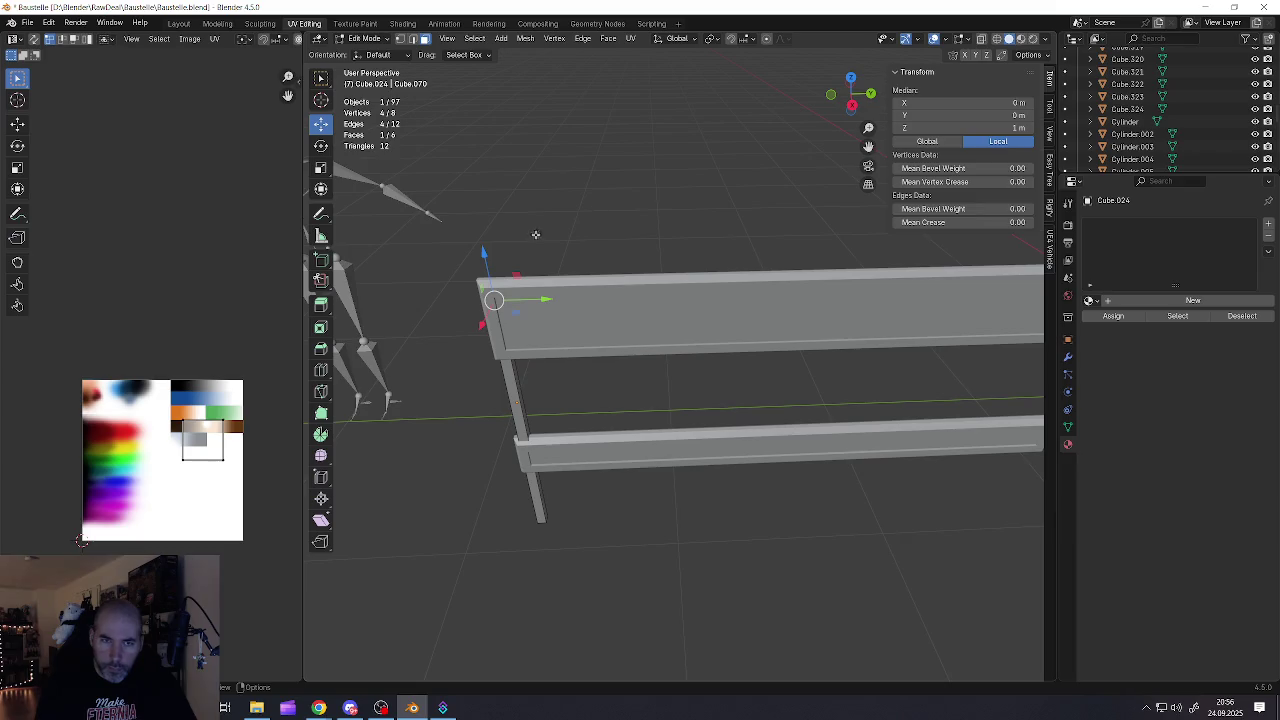
left_click_drag(482, 254, 486, 232)
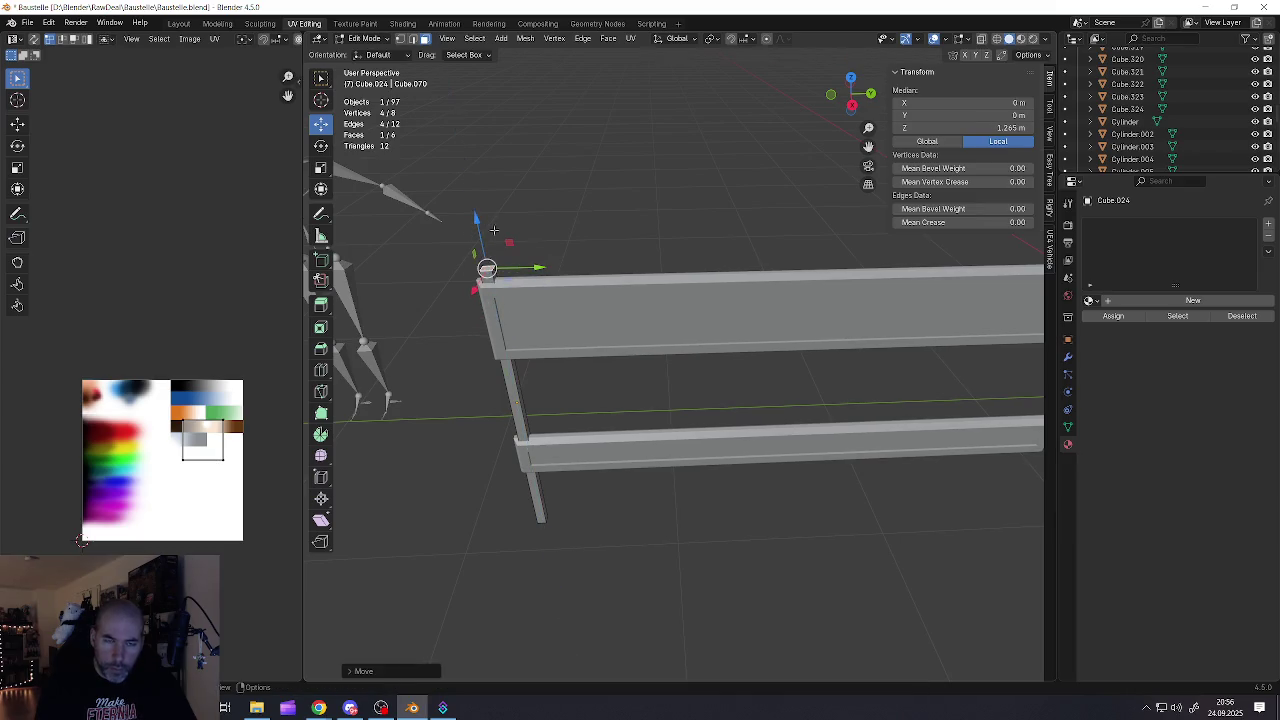
scroll(511, 325, "down", 2)
middle_click_drag(511, 325, 507, 277)
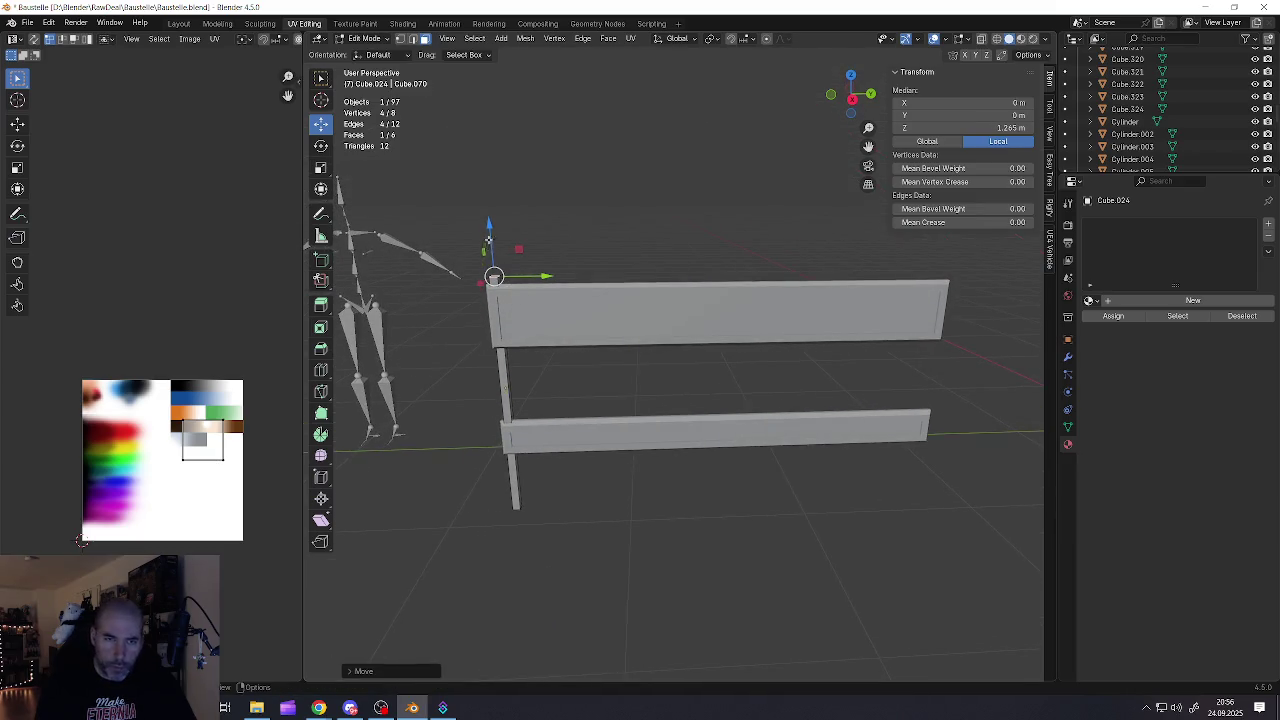
left_click_drag(490, 226, 490, 217)
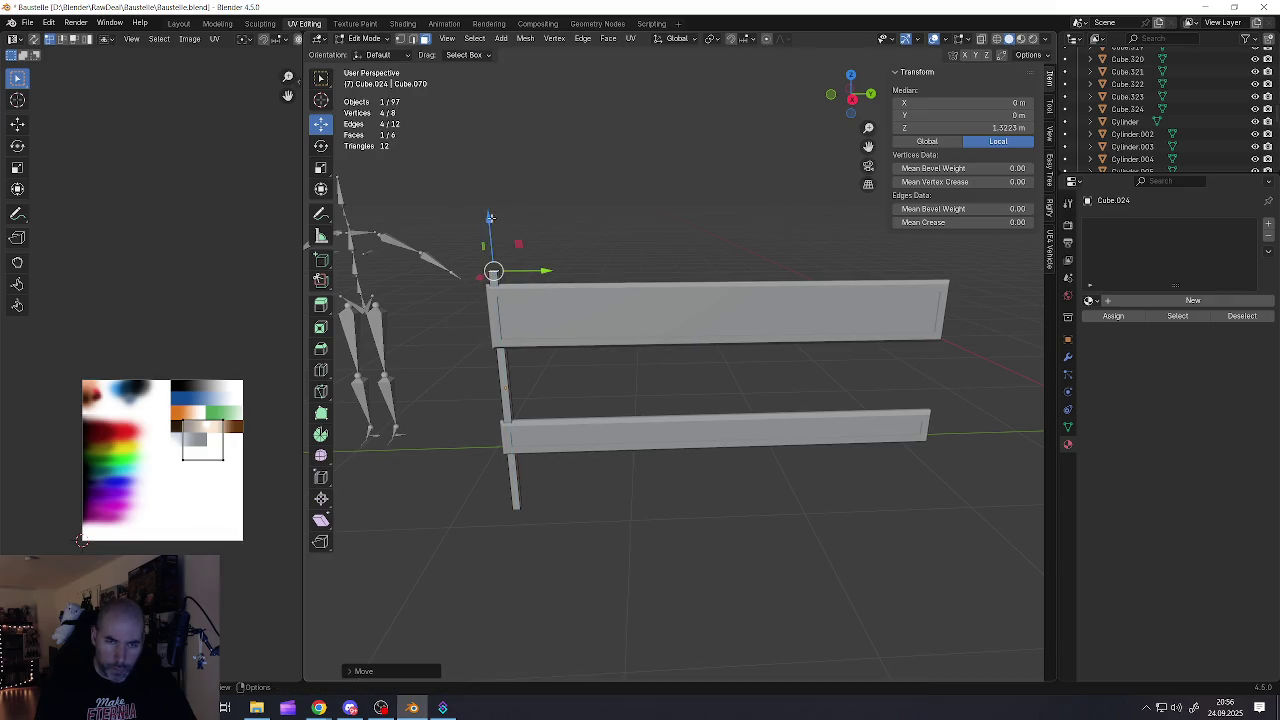
mouse_move(537, 321)
middle_mouse_down()
mouse_move(555, 324)
mouse_move(566, 292)
middle_mouse_up()
key("Tab")
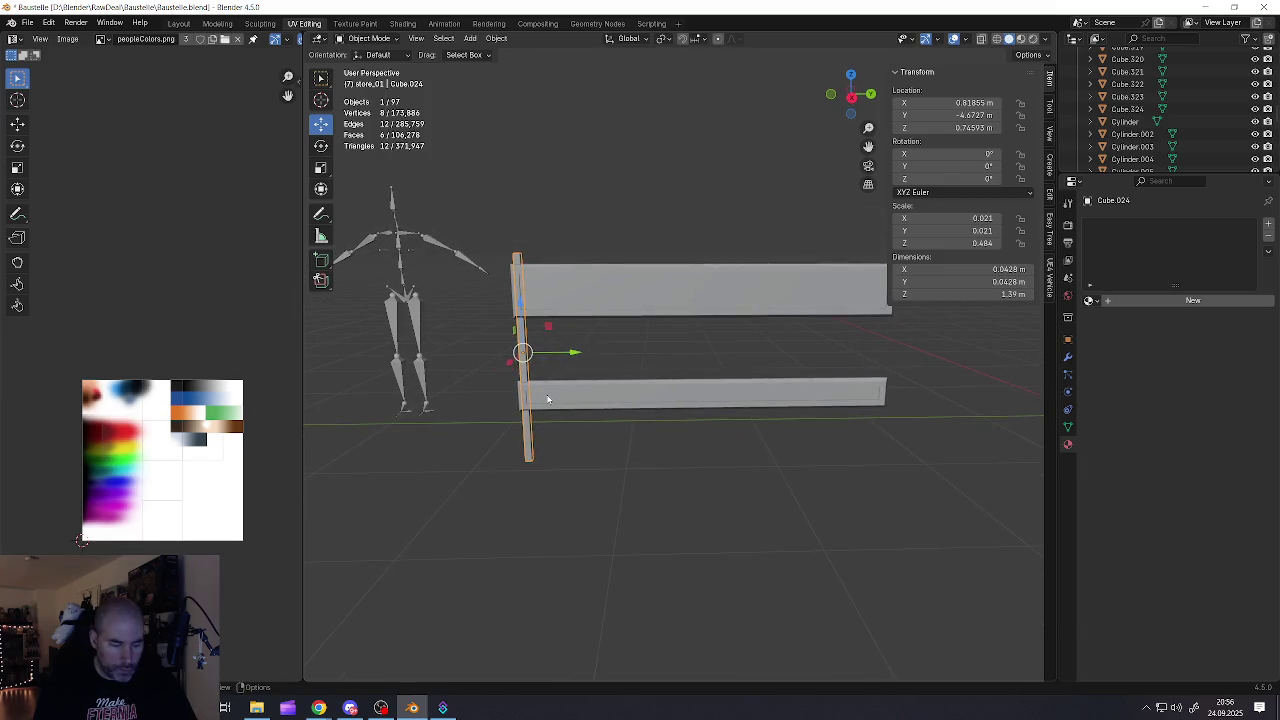
key("Tab")
key("a")
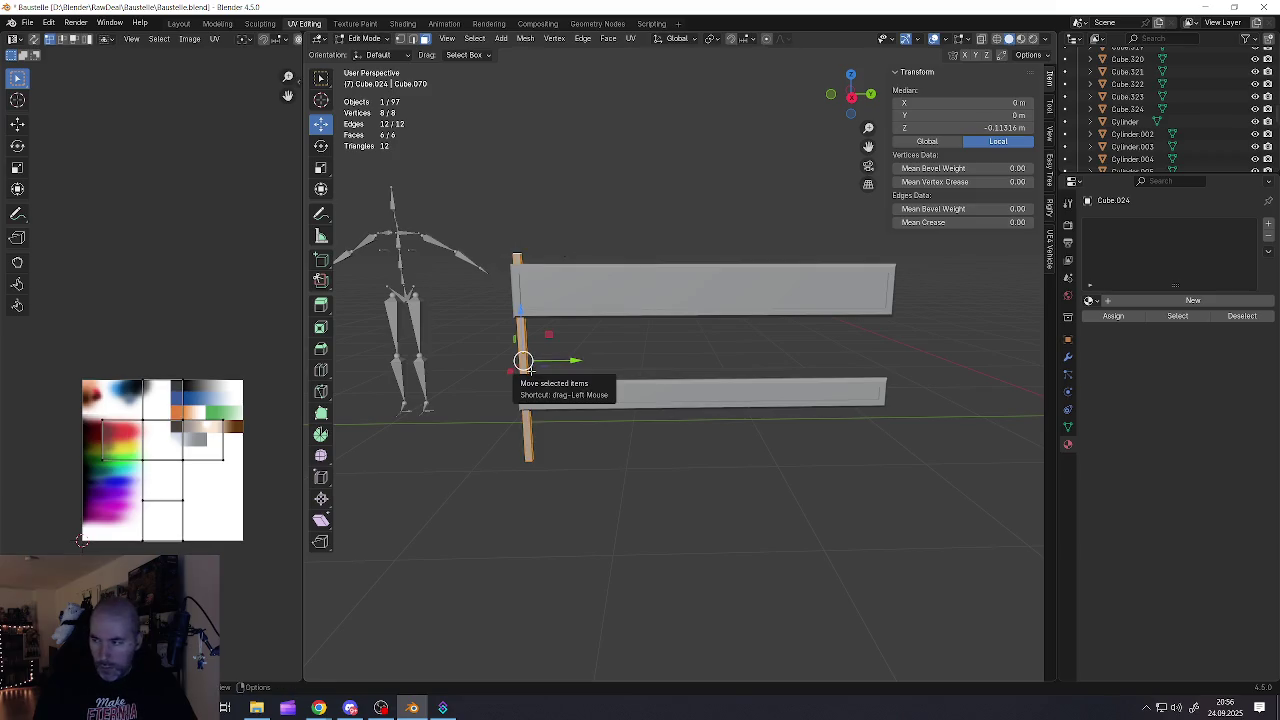
Duplicate the fence post and move the copy along Y to the fence's right end
key("shift+d")
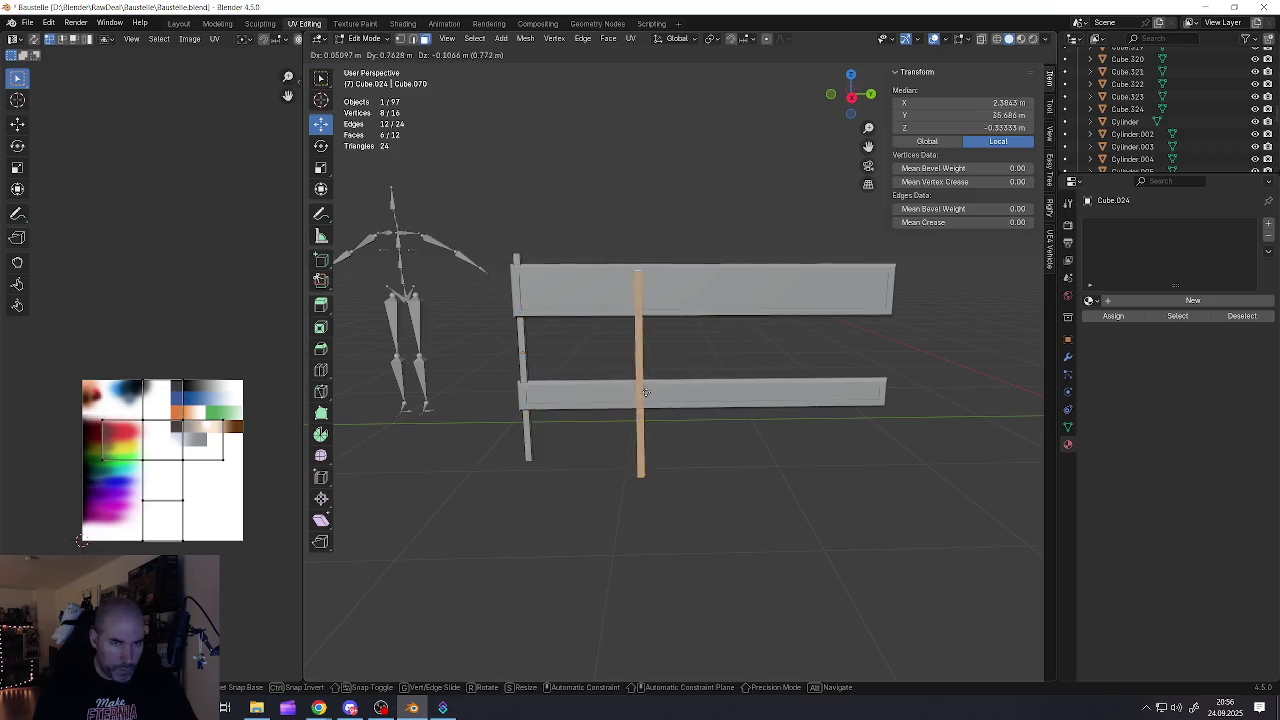
key("y")
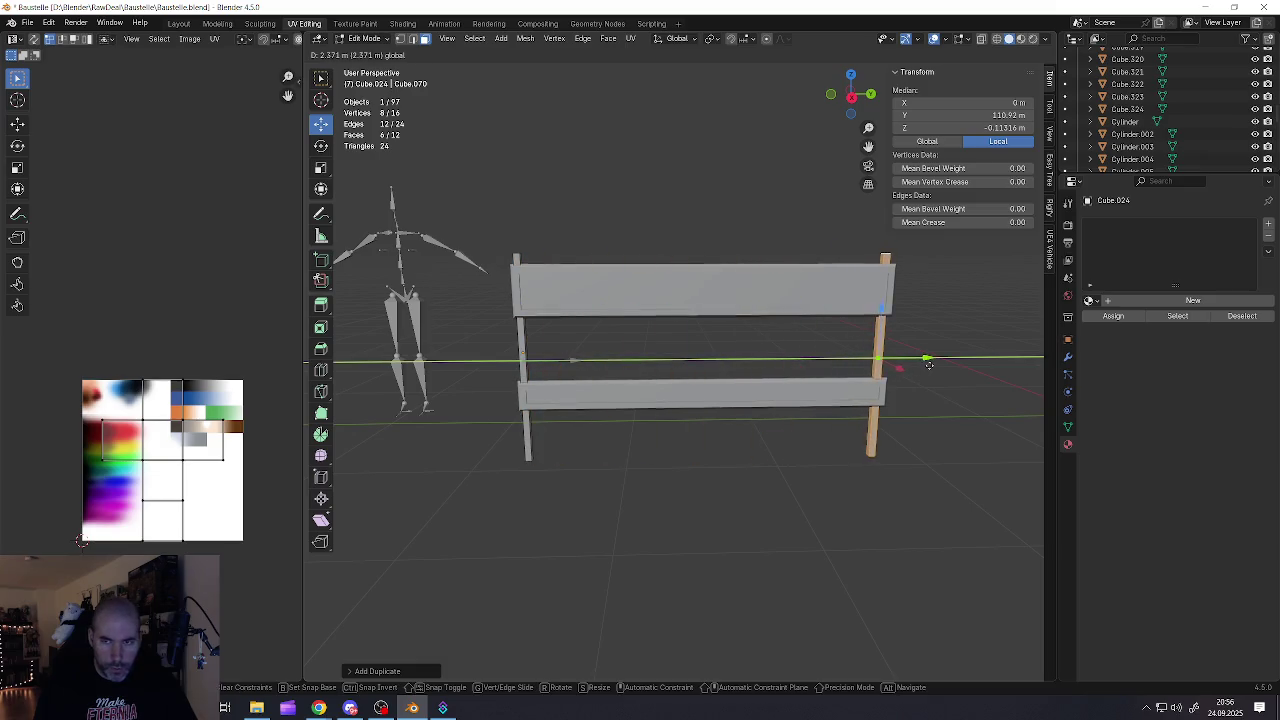
left_click(931, 365)
mouse_move(905, 365)
middle_mouse_down()
mouse_move(894, 375)
mouse_move(906, 357)
mouse_move(766, 337)
middle_mouse_up()
scroll(760, 345, "up", 4)
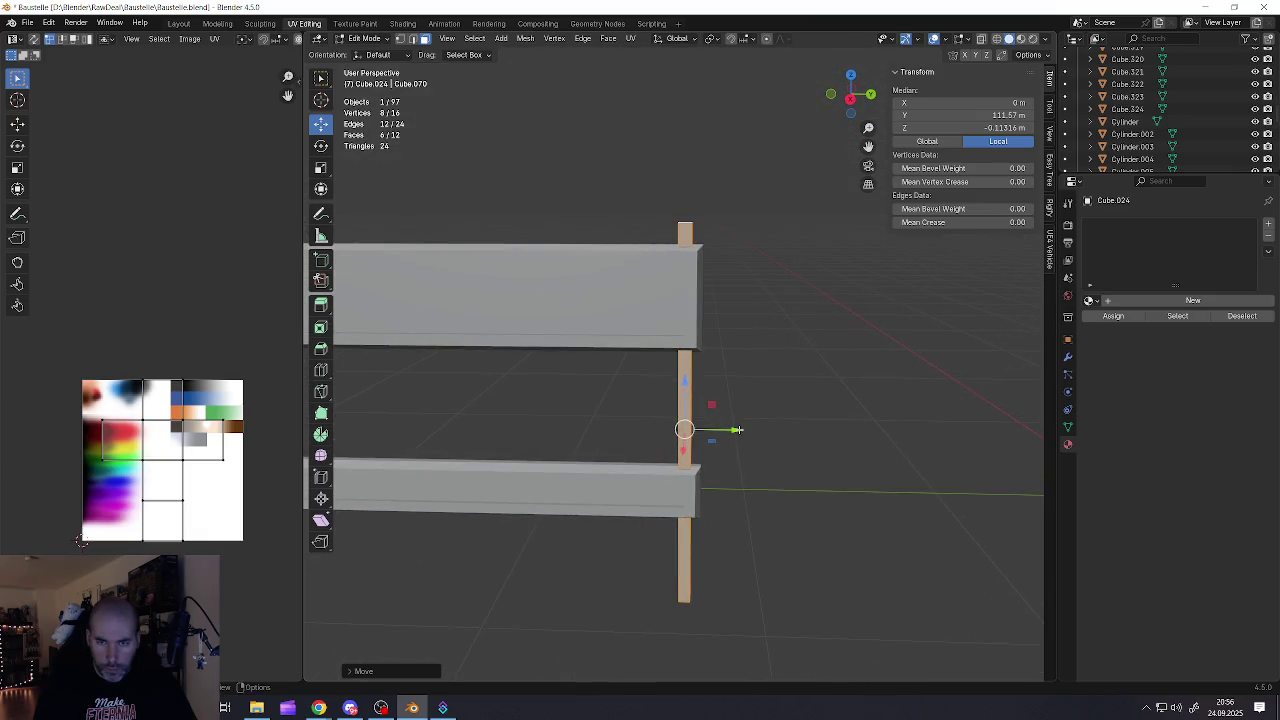
Nudge the right post along Y so the end posts span 2.44 m
key("g")
key("y")
left_click(730, 422)
middle_click_drag(730, 422, 574, 363)
scroll(574, 363, "up", 3)
scroll(631, 363, "up", 3)
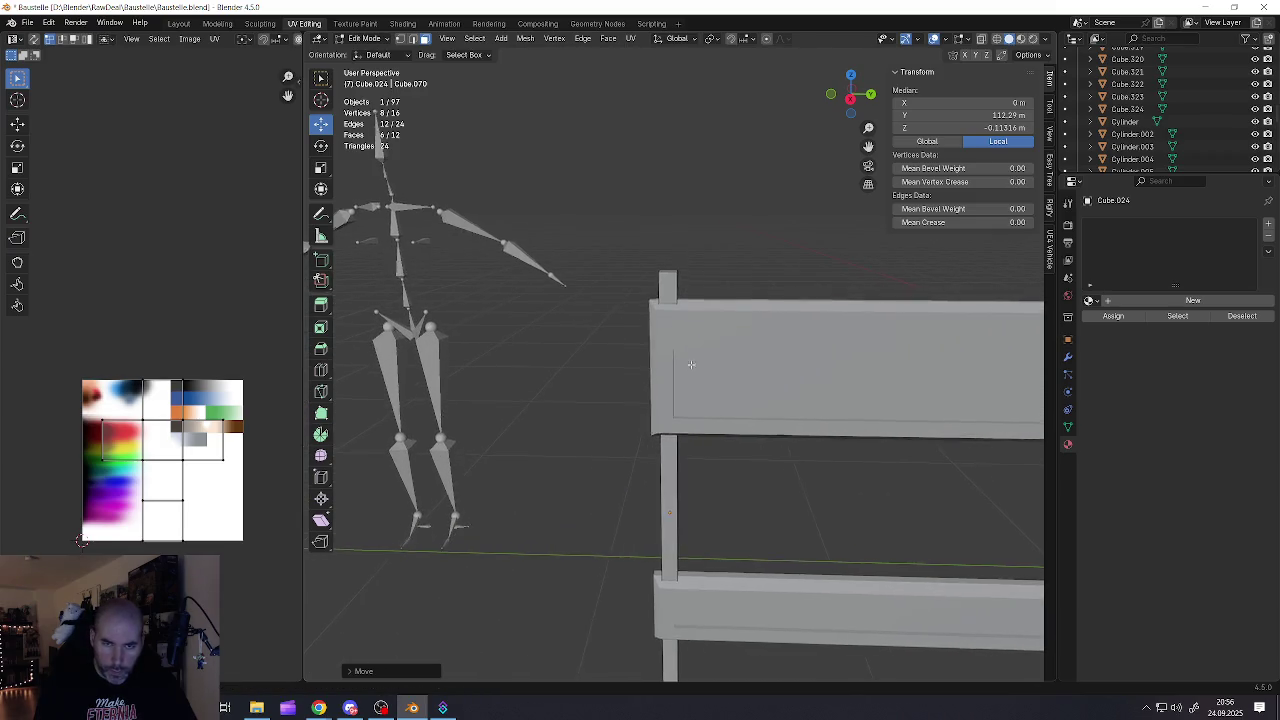
scroll(691, 366, "down", 2)
scroll(691, 366, "down", 3)
scroll(691, 366, "down", 2)
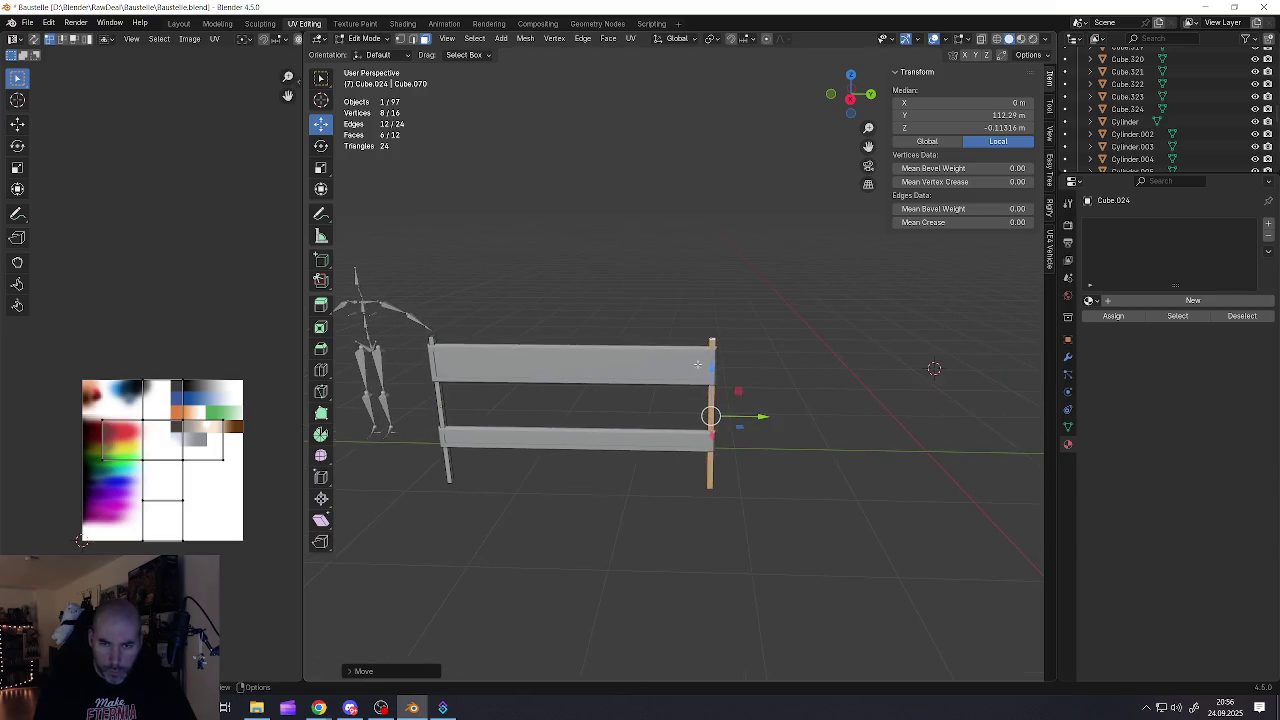
scroll(691, 366, "up", 2)
scroll(691, 366, "up", 2)
scroll(691, 366, "down", 4)
Back in the post's mesh, duplicate the right post's geometry once more
key("Tab")
middle_click_drag(691, 366, 602, 383)
scroll(602, 383, "up", 3)
key("Tab")
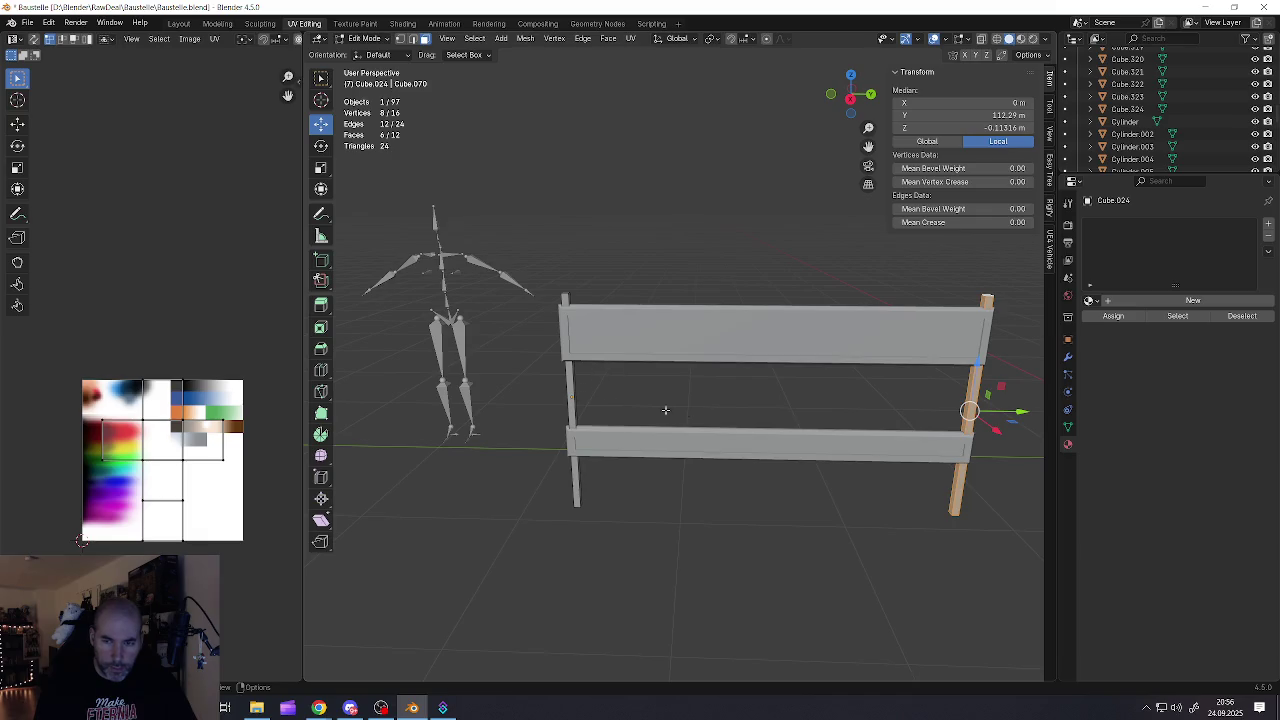
key("shift+d")
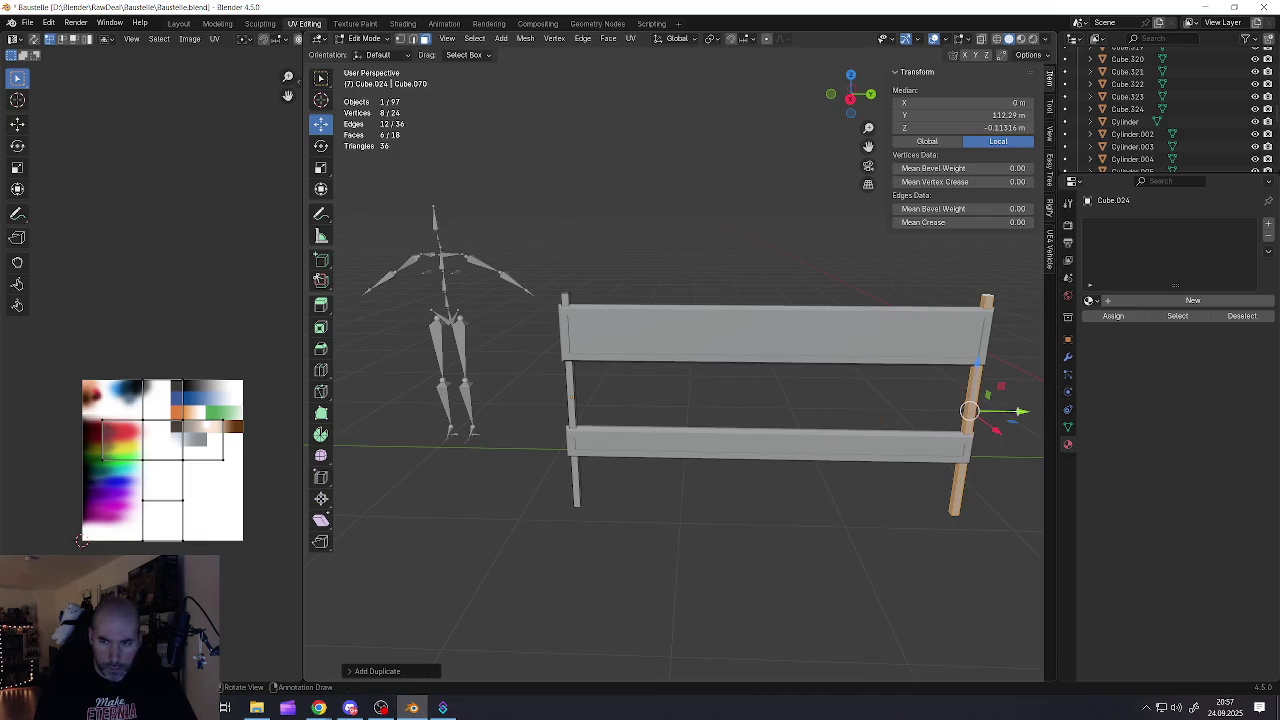
Drop the post copy near the left end and separate it into its own object, Cube.031
left_click(652, 410)
key("p")
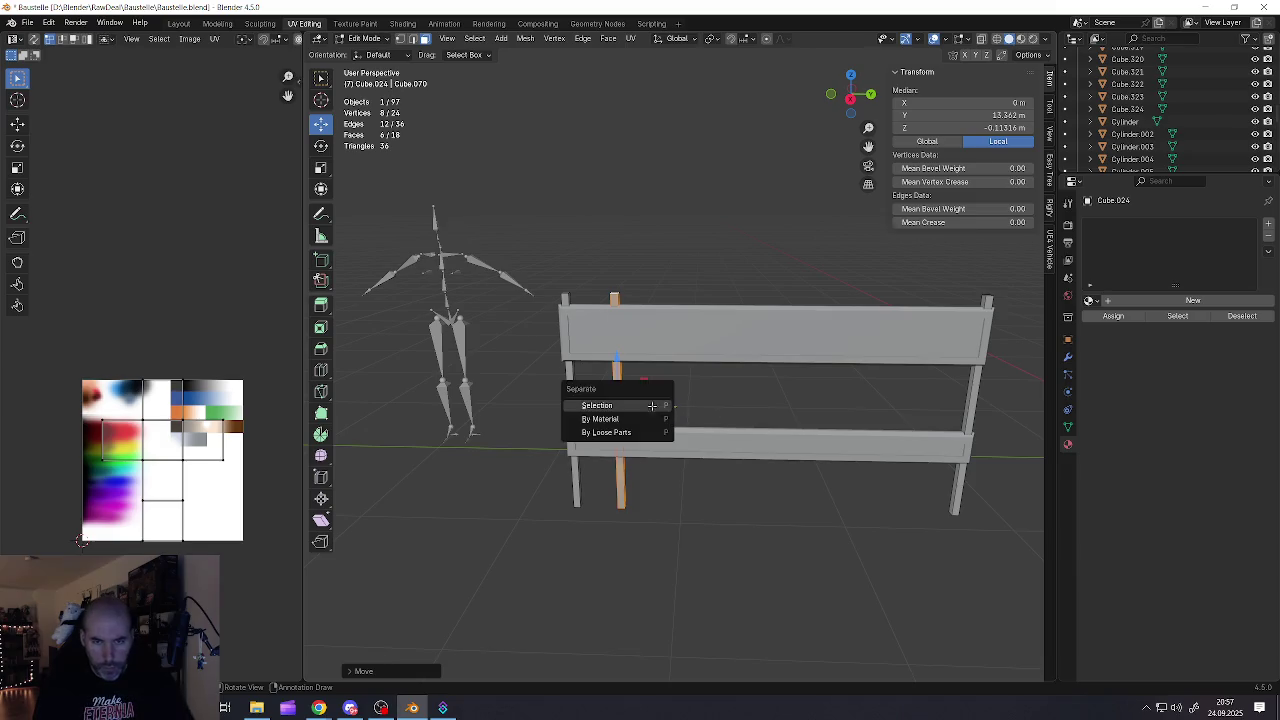
left_click(652, 410)
key("Tab")
left_click(618, 487)
key("Tab")
Raise the new post's bottom face along Z to the lower board's height
middle_click_drag(618, 490, 610, 453)
scroll(619, 496, "up", 3)
left_click(619, 496)
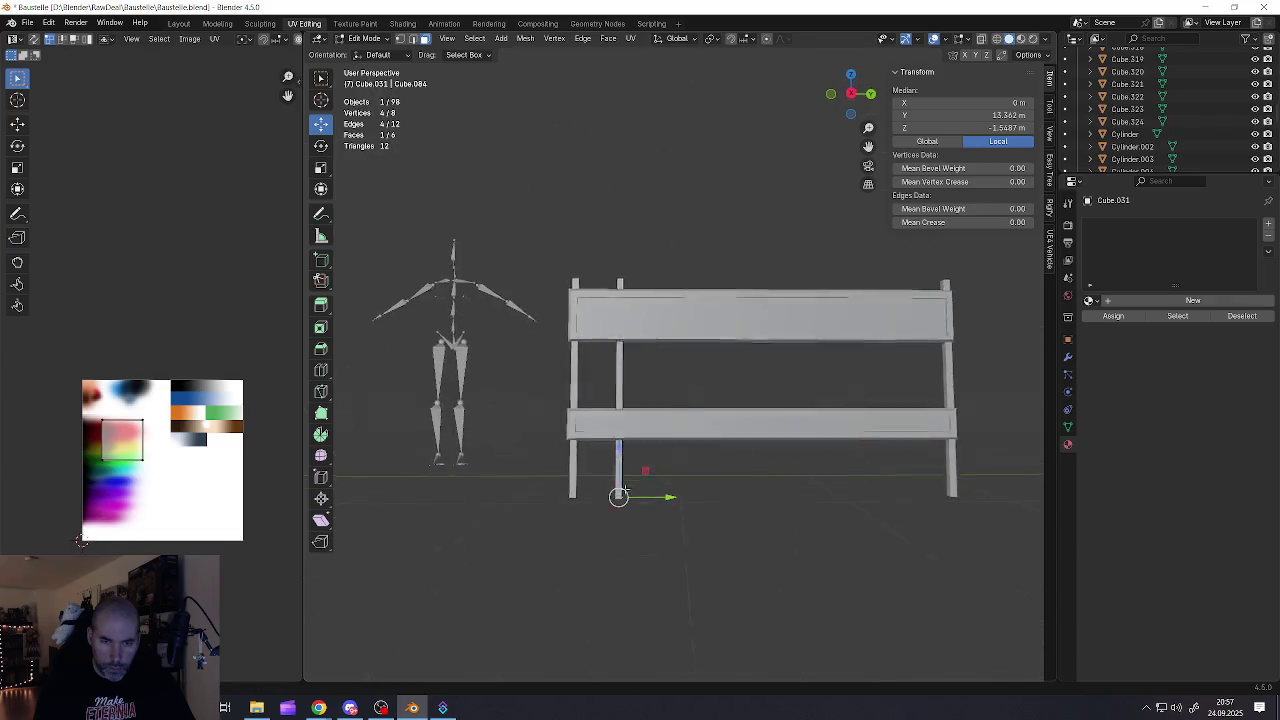
key("g")
key("z")
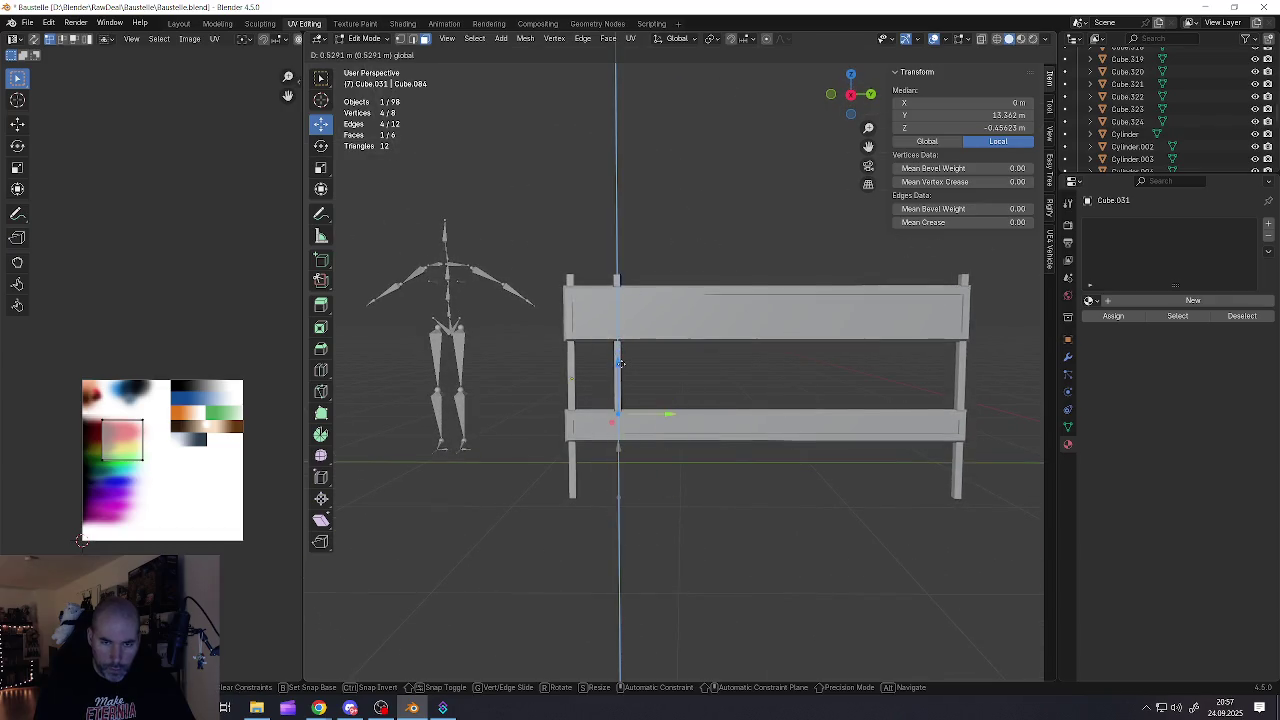
left_click(620, 370)
In Object Mode, shift the 0.865 m upright slightly along the fence
scroll(620, 377, "up", 3)
key("Tab")
scroll(617, 400, "down", 5)
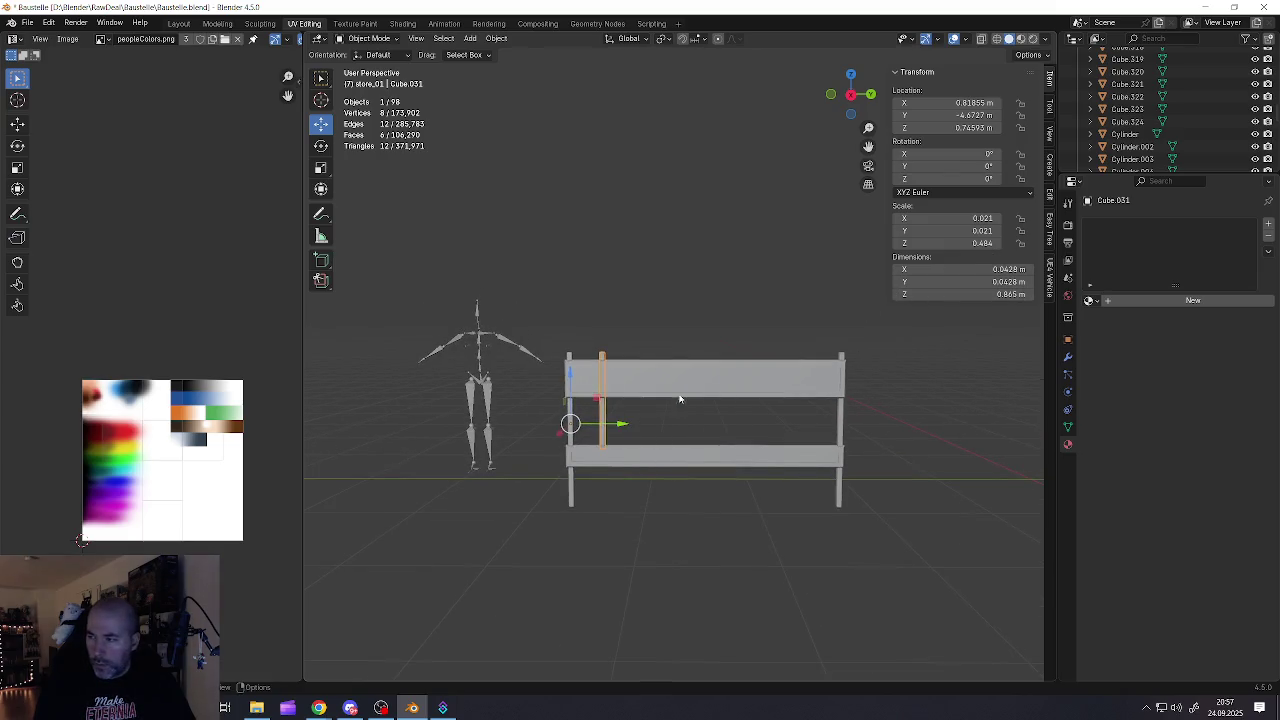
scroll(631, 402, "up", 2)
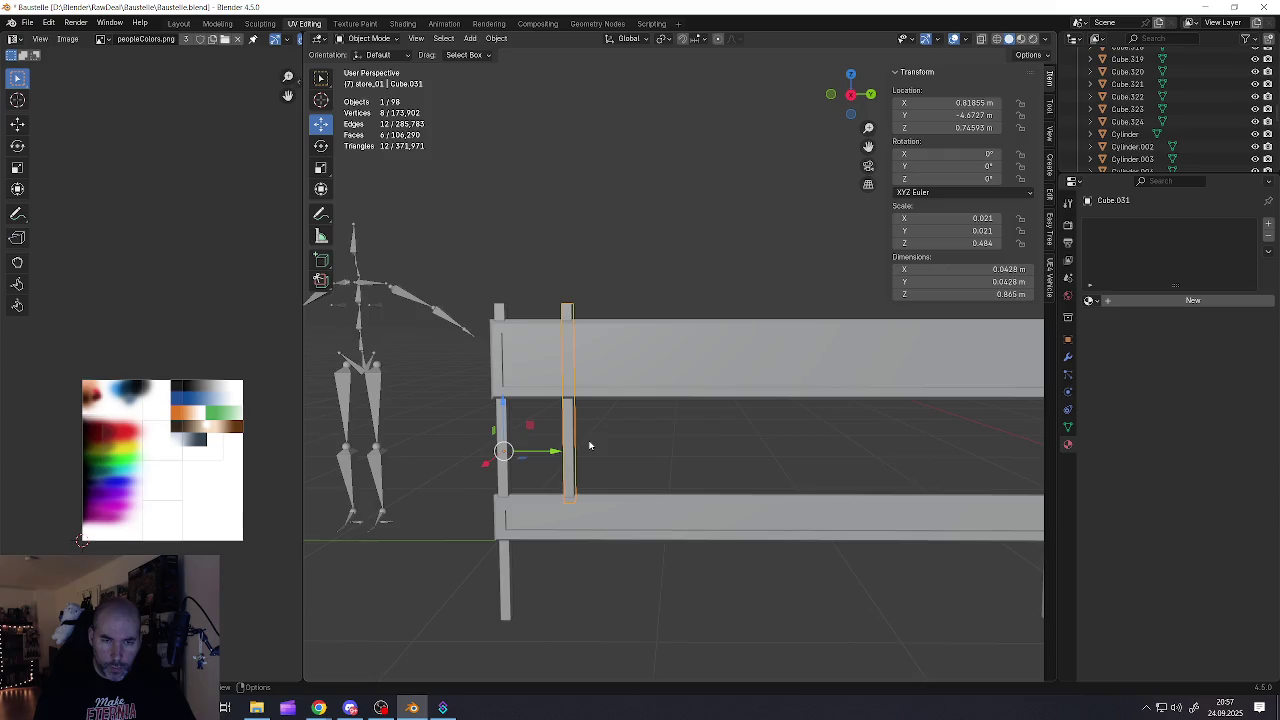
scroll(590, 445, "down", 3)
left_click_drag(614, 437, 596, 437)
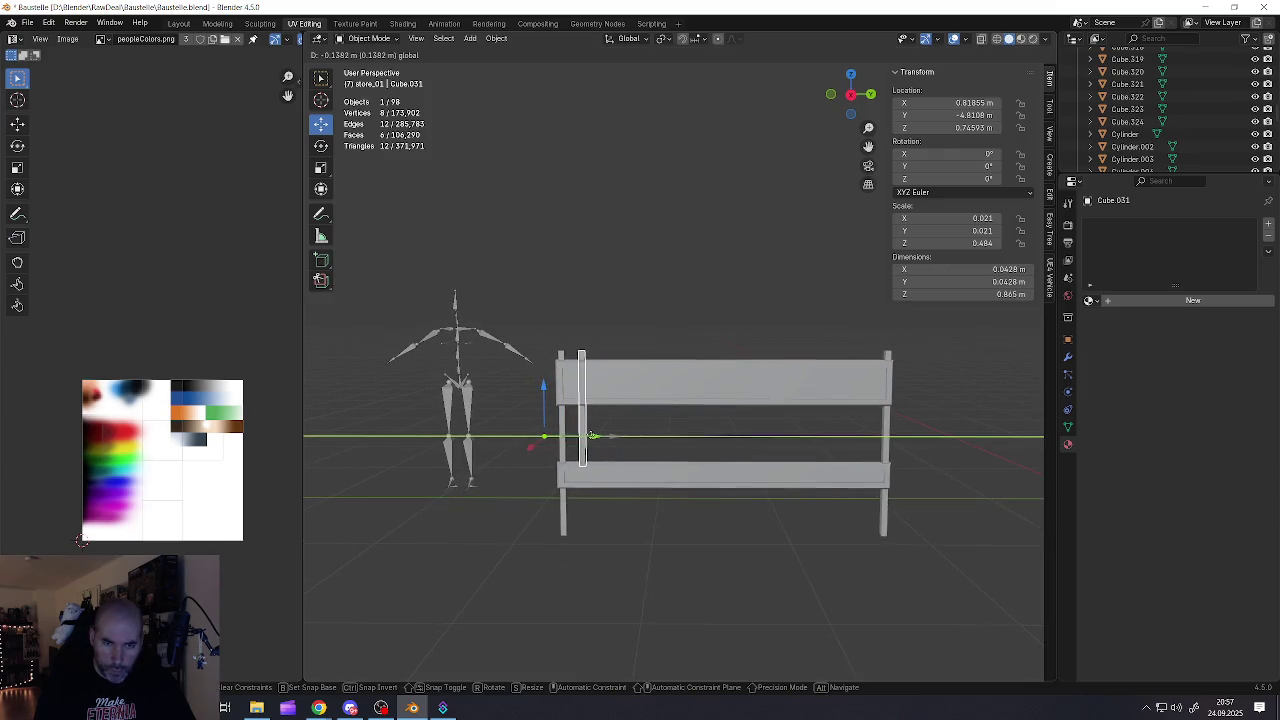
Save the Baustelle project file
left_click(635, 444)
left_click(27, 22)
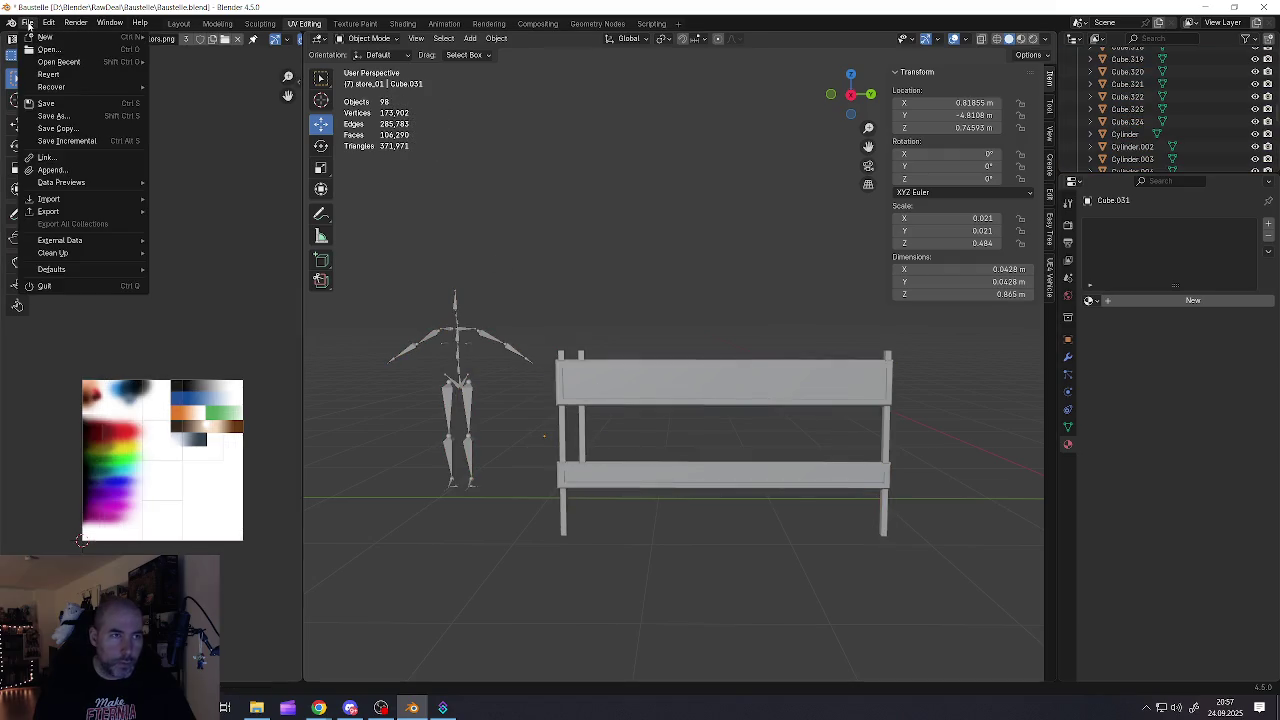
left_click(50, 103)
Apply the upright's scale to 1.000 and assign it a new Material.001
left_click(582, 435)
key("ctrl+a")
left_click(582, 434)
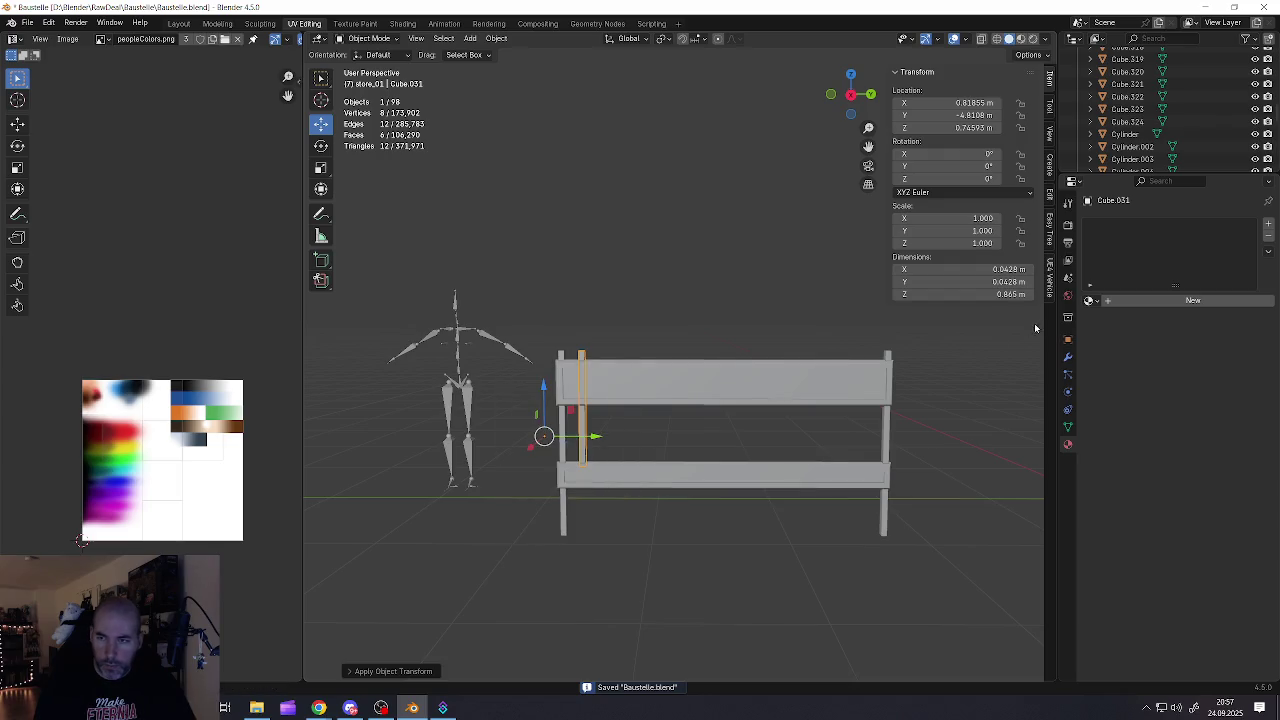
left_click(1117, 302)
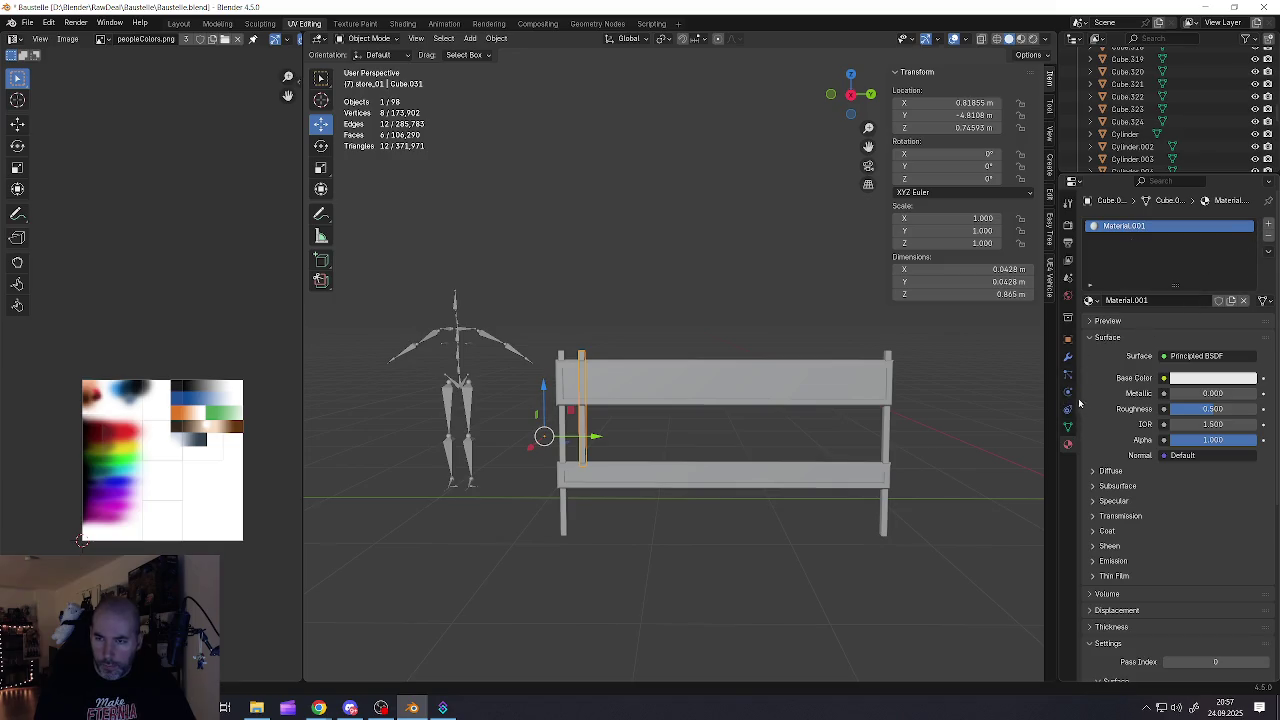
left_click(1069, 361)
left_click(1104, 223)
mouse_move(1048, 226)
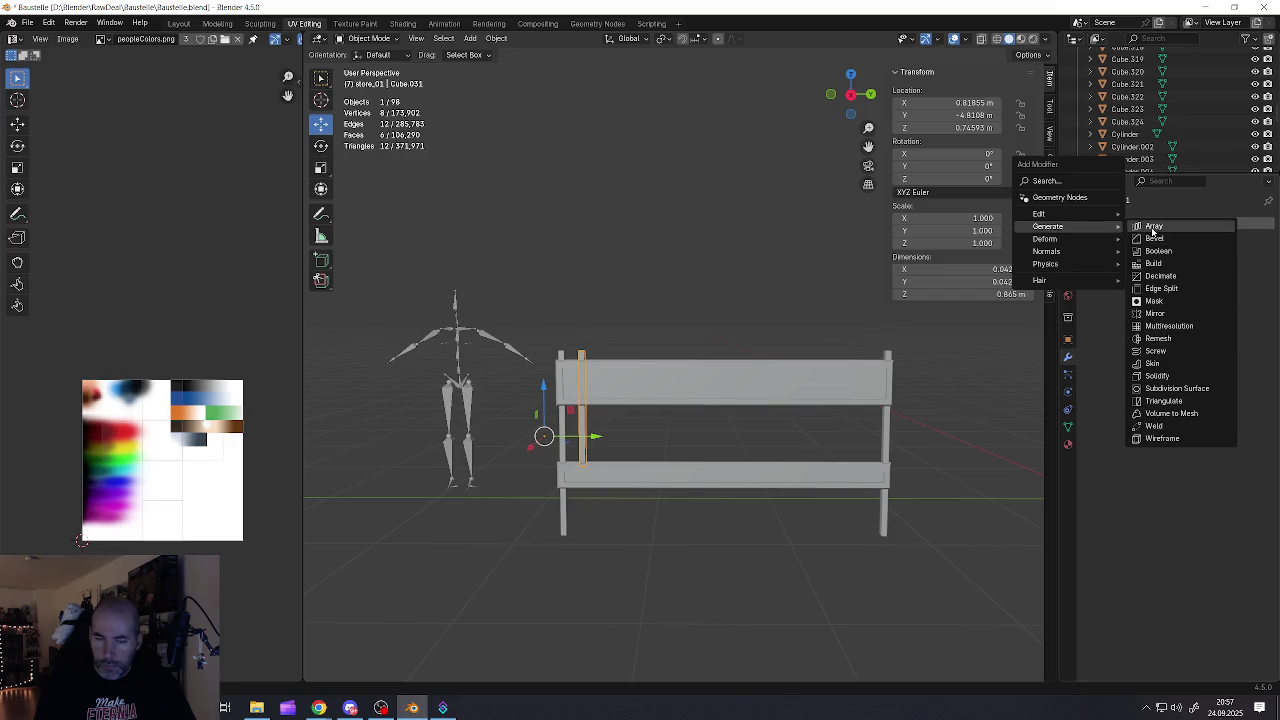
Add an Array modifier offset along Y, with Count 5 and Factor Y 1.7
left_click(1150, 226)
key("BackSpace")
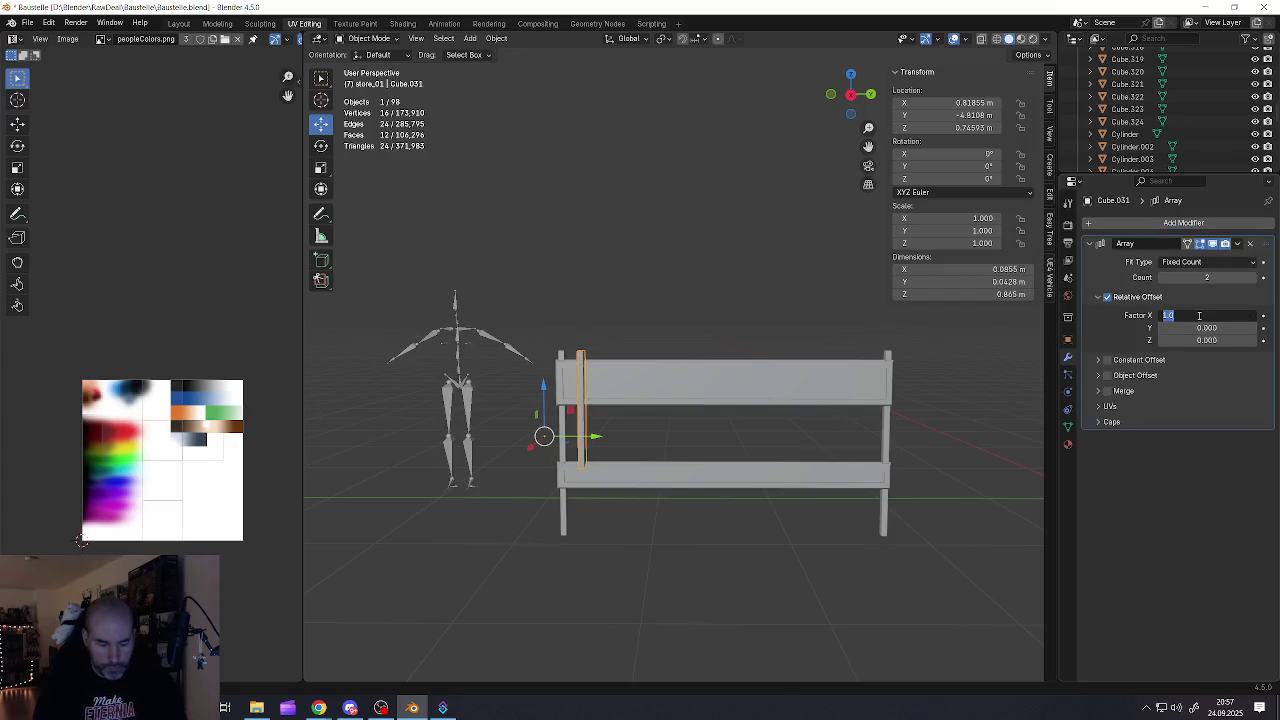
key("Tab")
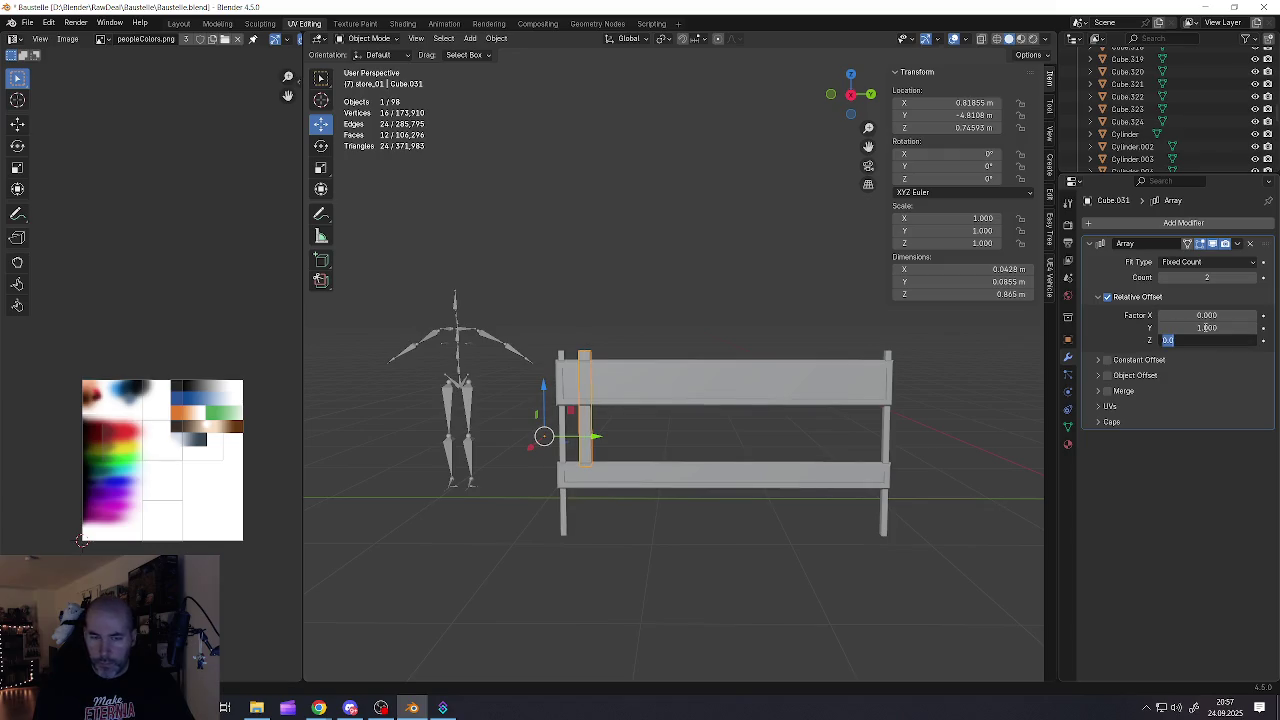
key("Return")
left_click(1252, 280)
left_click(1252, 280)
left_click(1252, 280)
left_click(1252, 280)
left_click(1252, 280)
mouse_move(1198, 328)
left_mouse_down()
mouse_move(1258, 328)
mouse_move(1196, 327)
left_mouse_up()
type("8.300")
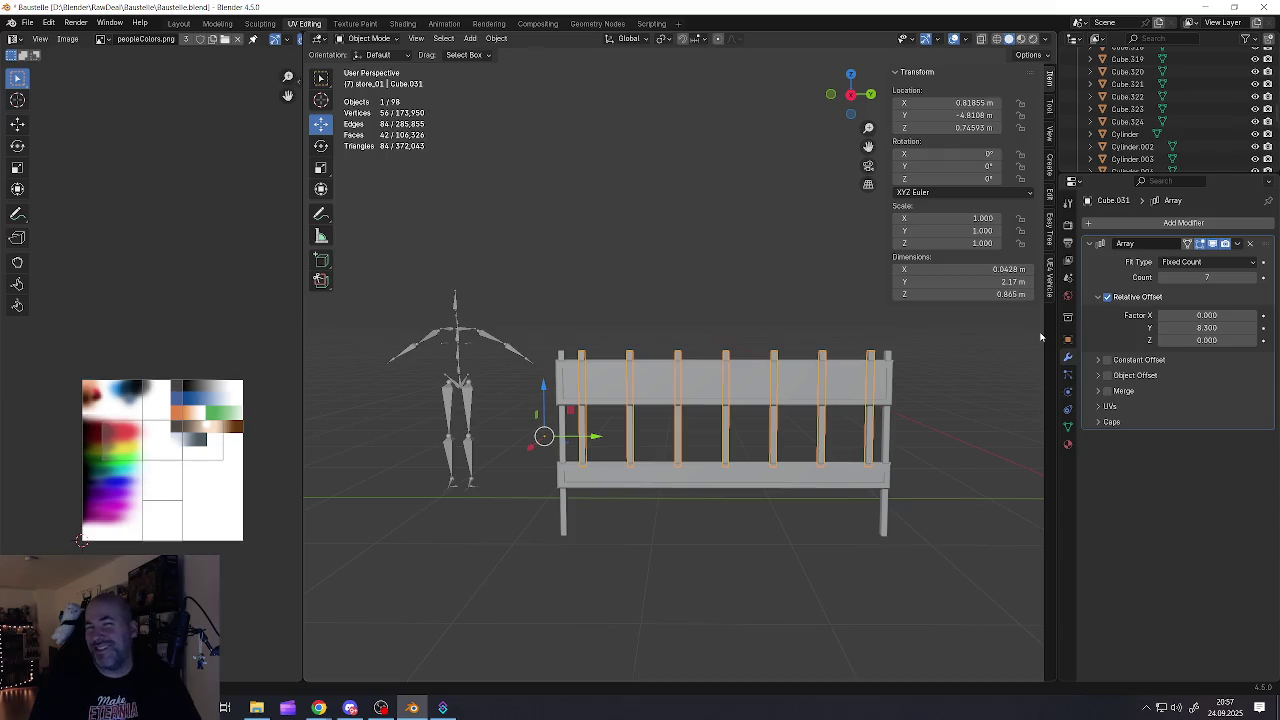
mouse_move(1205, 277)
left_mouse_down()
mouse_move(1150, 277)
mouse_move(1250, 277)
left_mouse_up()
mouse_move(1207, 328)
left_mouse_down()
mouse_move(1185, 328)
mouse_move(1222, 324)
left_mouse_up()
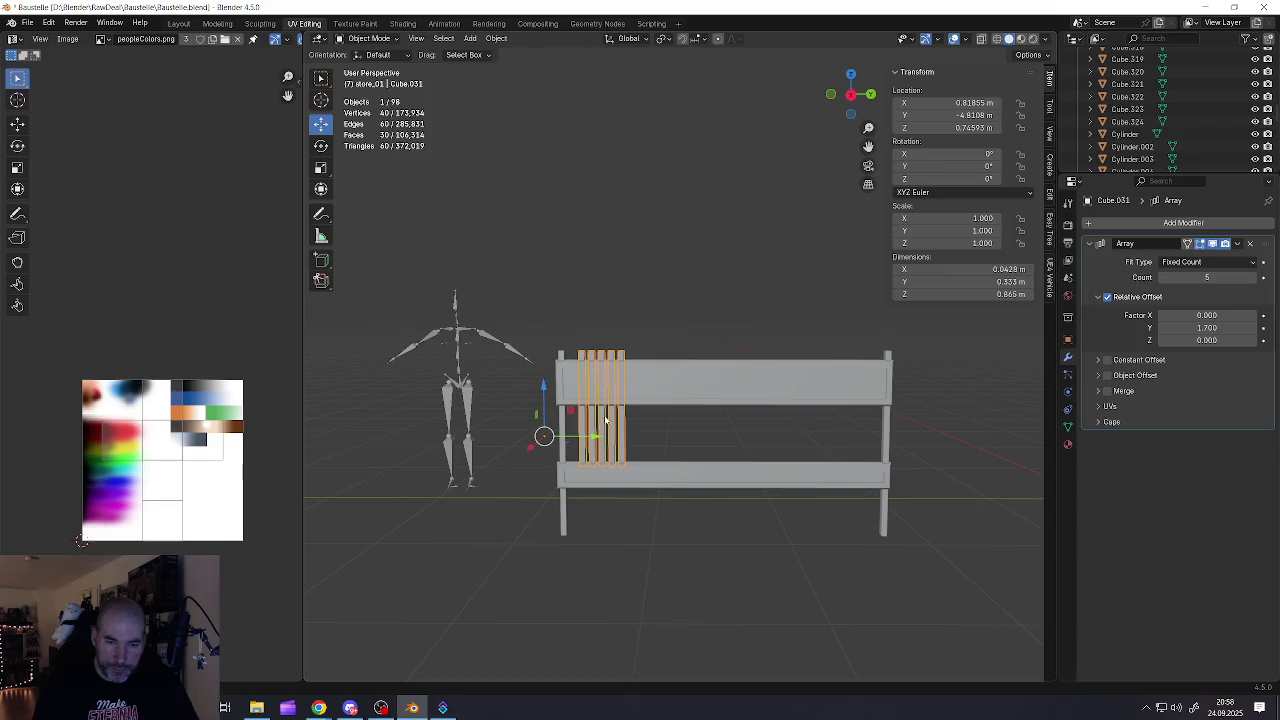
scroll(597, 390, "up", 2)
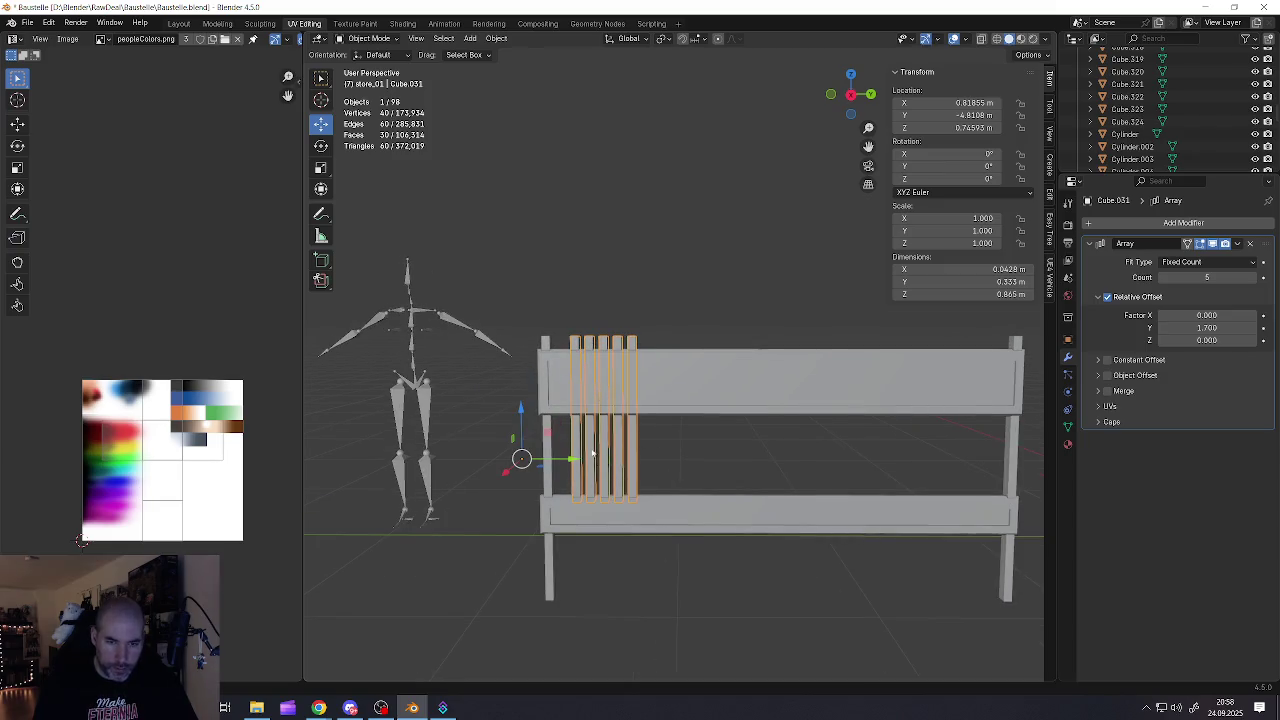
Lower the slats and scale them along Z to 0.642 to fit between the boards
middle_click_drag(592, 455, 560, 428)
left_click_drag(521, 405, 520, 423)
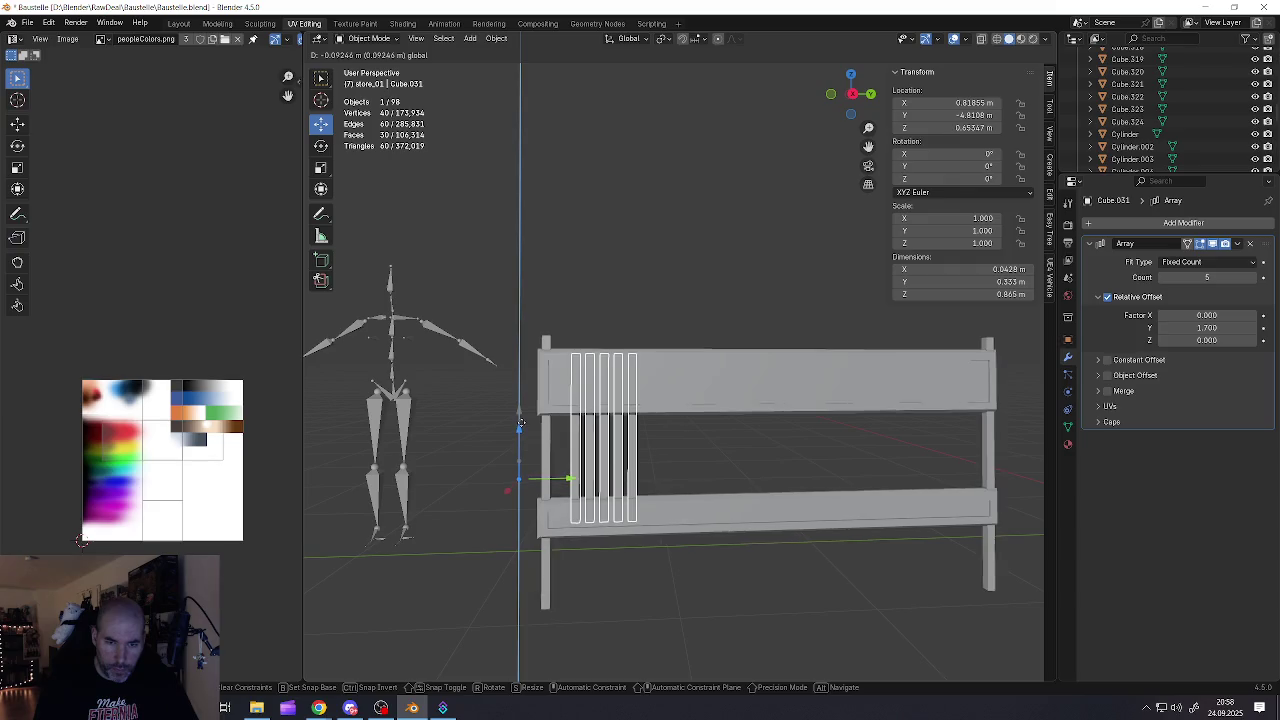
left_click(525, 420)
key("s")
key("z")
left_click(672, 500)
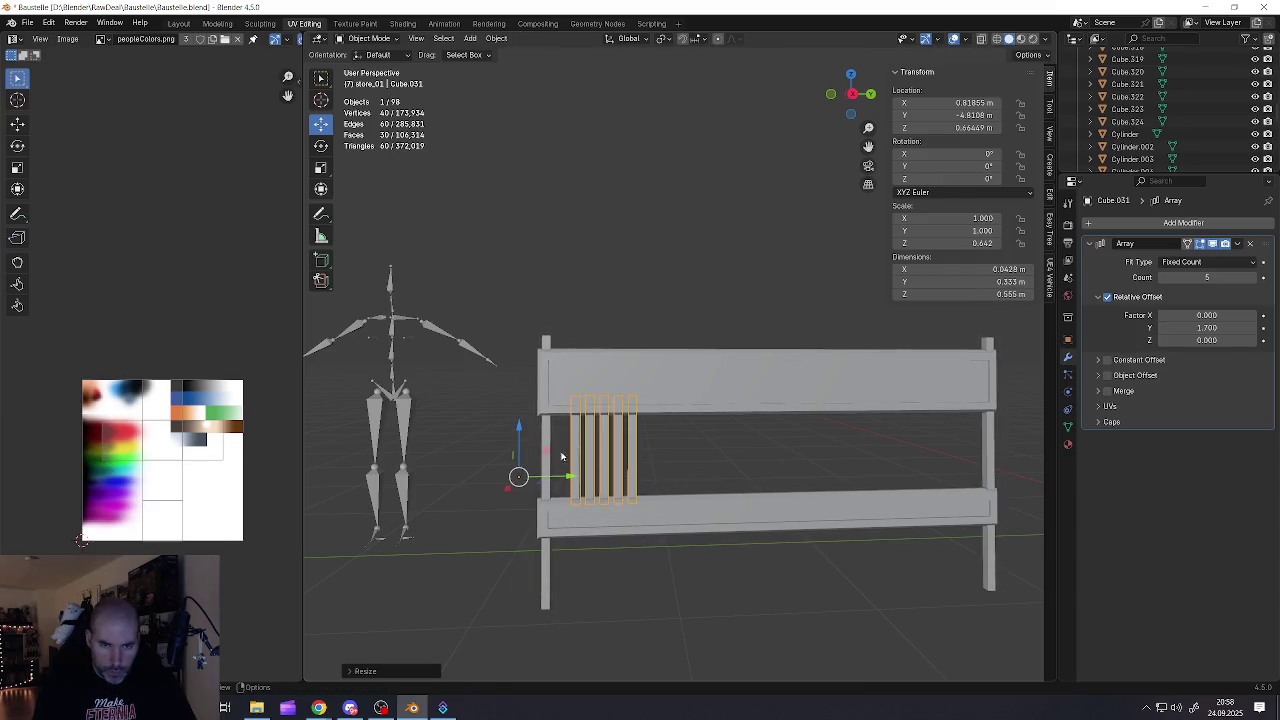
Shift the slats sideways and set the array to Factor Y 2.9 with 18 copies
left_click_drag(569, 478, 563, 480)
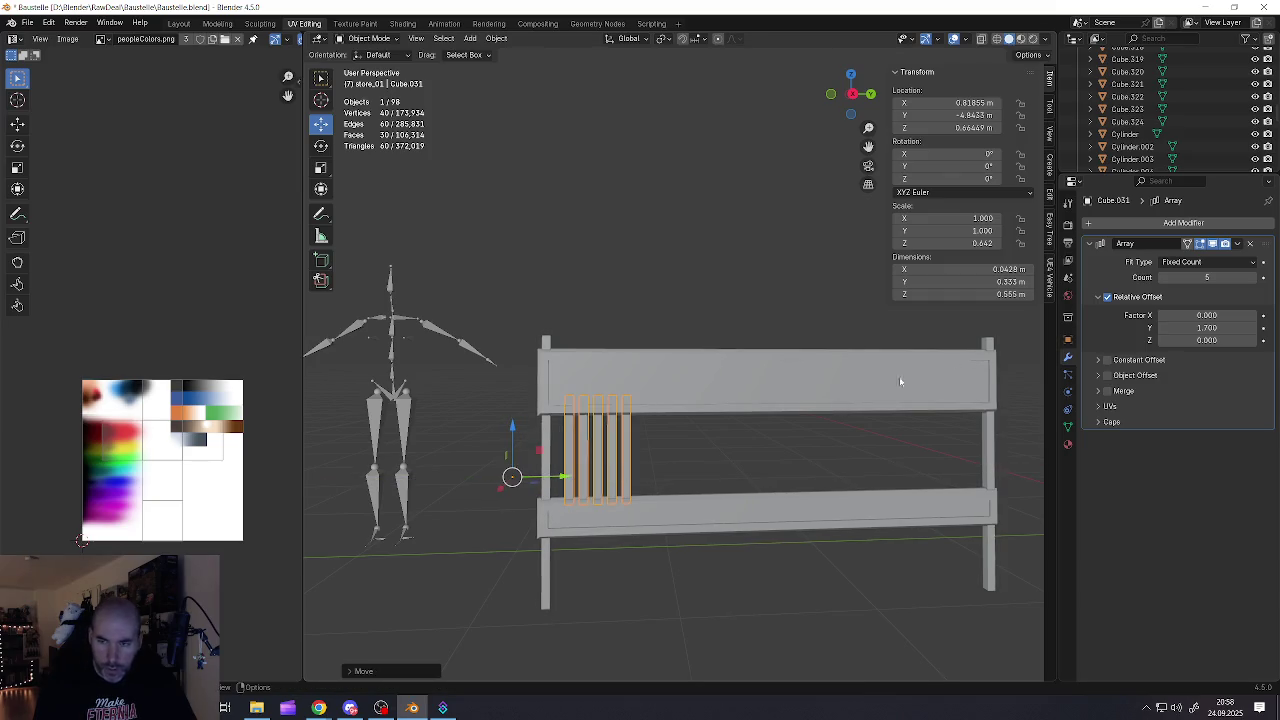
mouse_move(1207, 328)
left_mouse_down()
mouse_move(1250, 328)
mouse_move(1203, 328)
left_mouse_up()
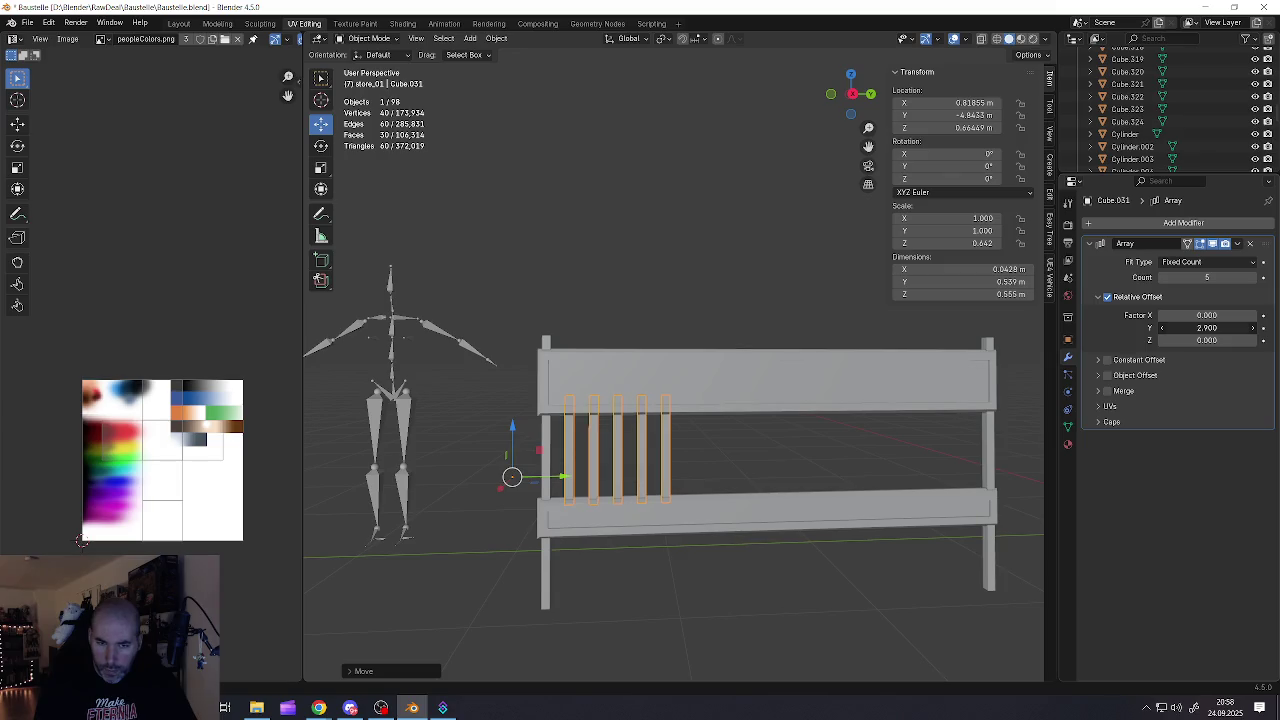
mouse_move(1204, 277)
left_mouse_down()
mouse_move(1250, 277)
mouse_move(1222, 277)
left_mouse_up()
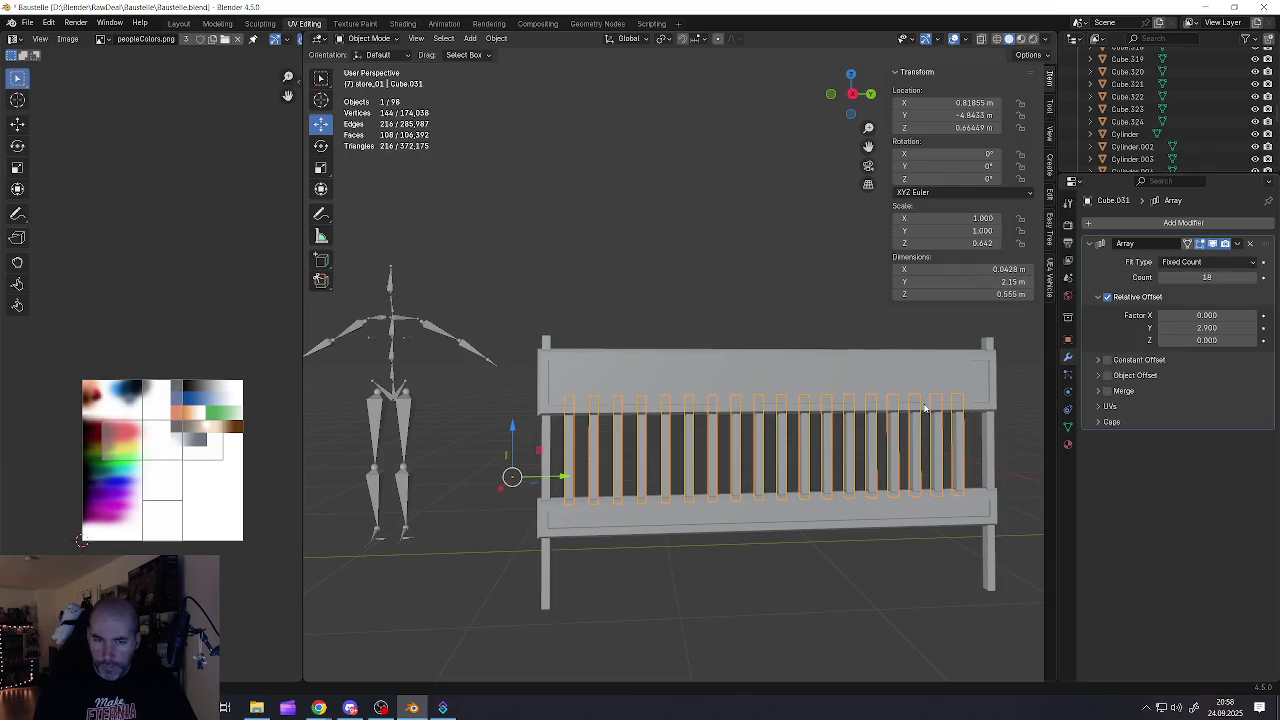
Raise the slat count to 19 and try spacing factors between 2.7 and 2.9
middle_click_drag(919, 369, 694, 369, "shift")
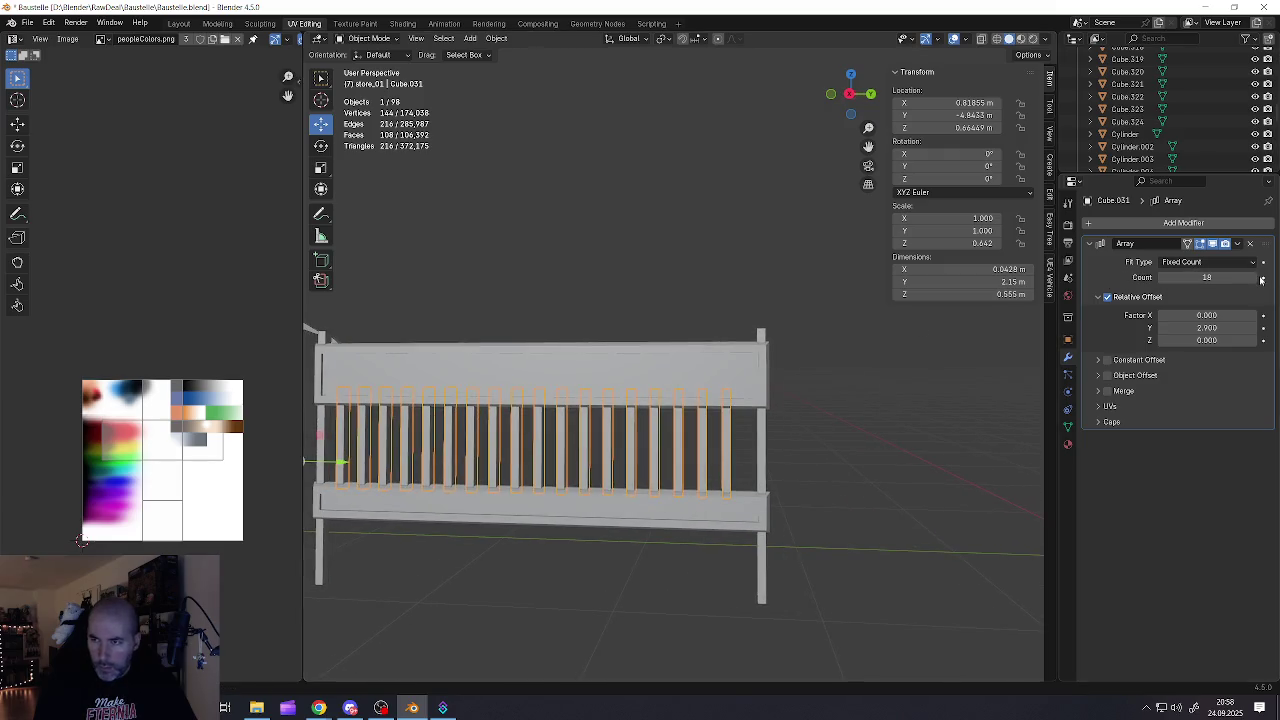
left_click_drag(1215, 277, 1237, 279)
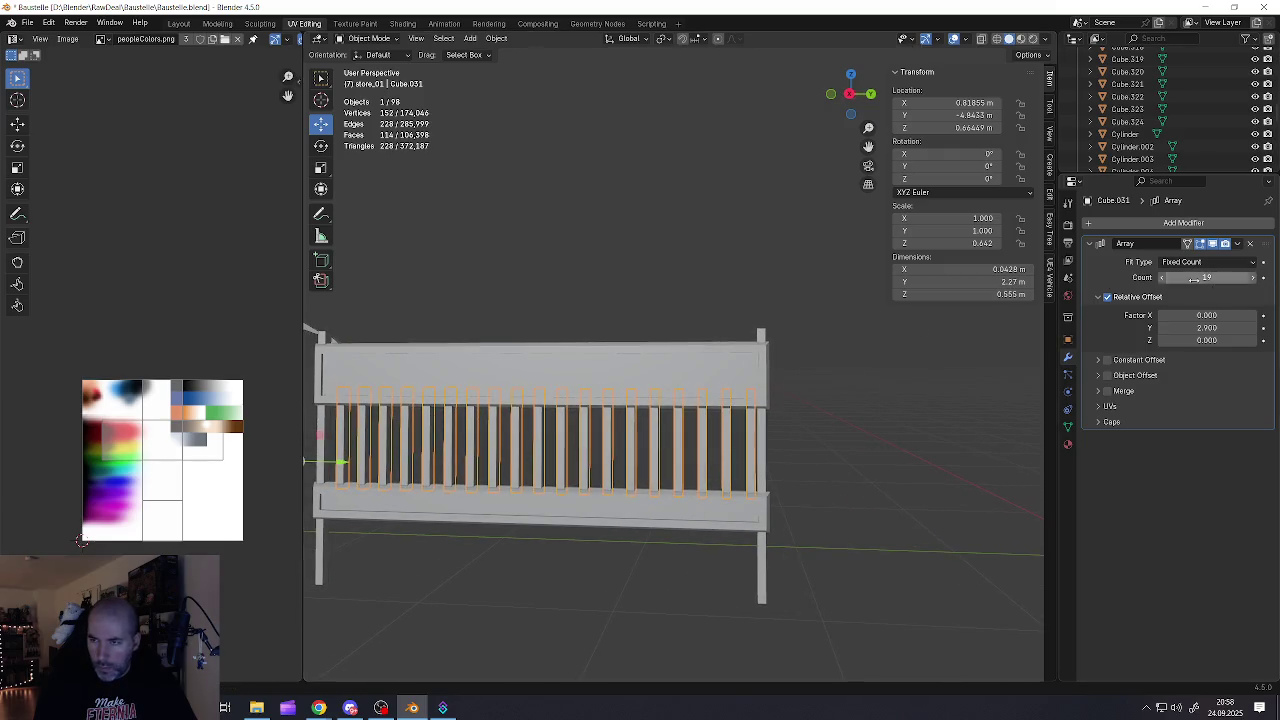
left_click(1163, 328)
left_click(1163, 328)
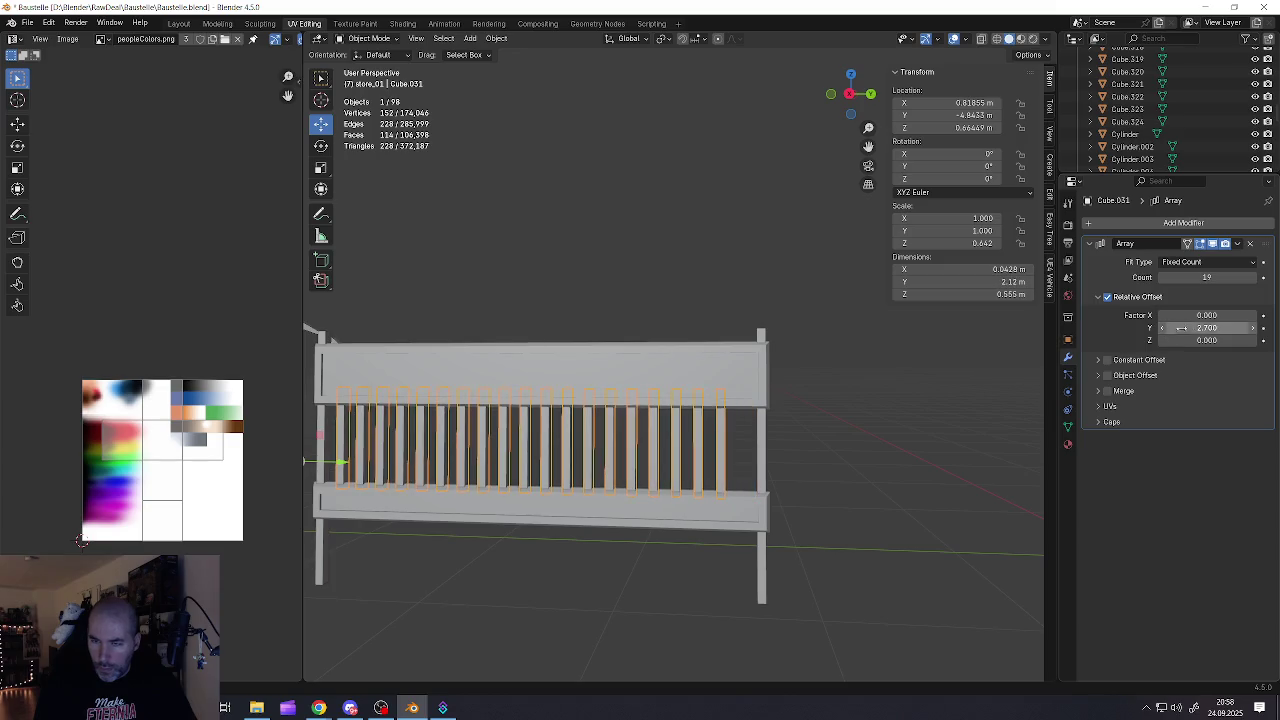
left_click(1252, 328)
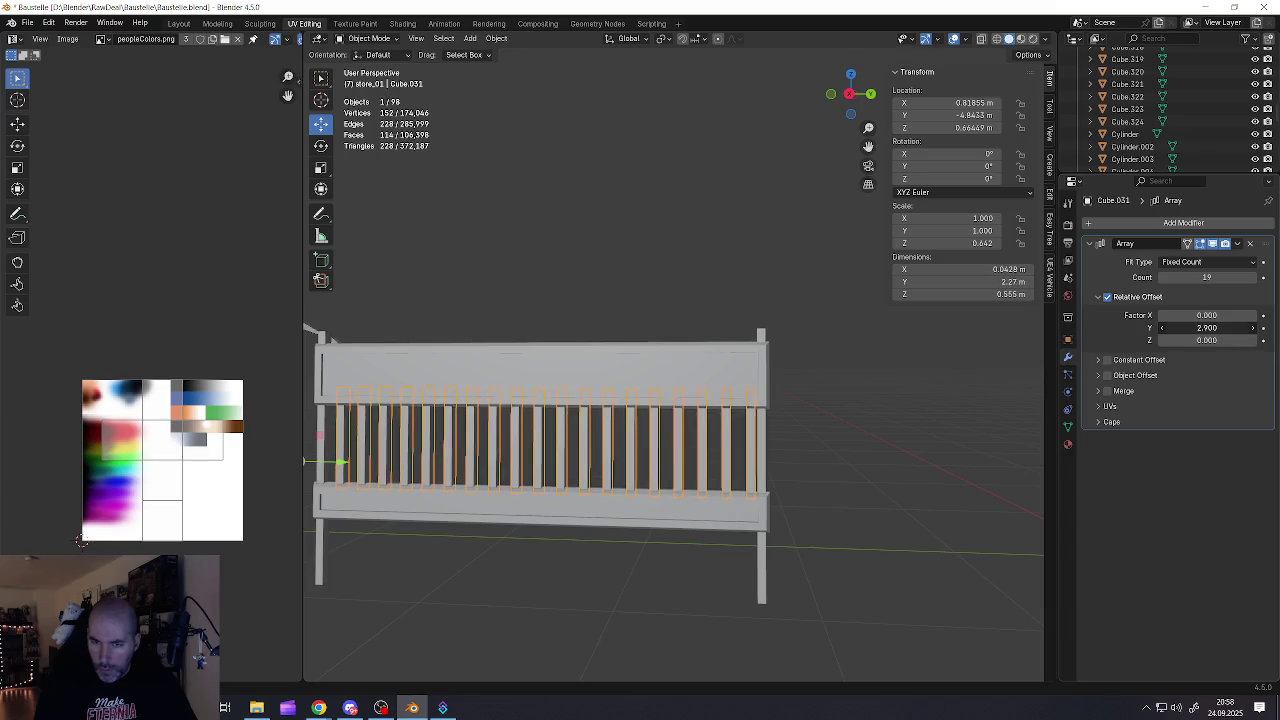
left_click(1252, 328)
left_click(1161, 328)
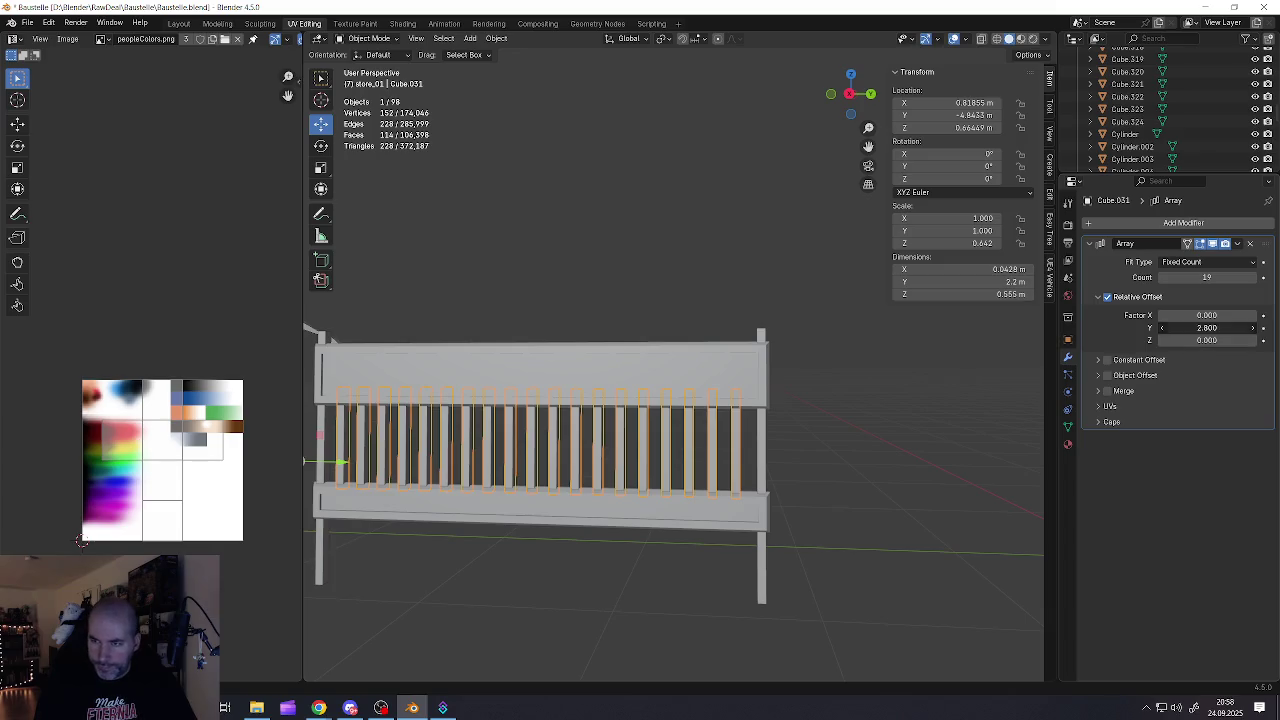
key("Tab")
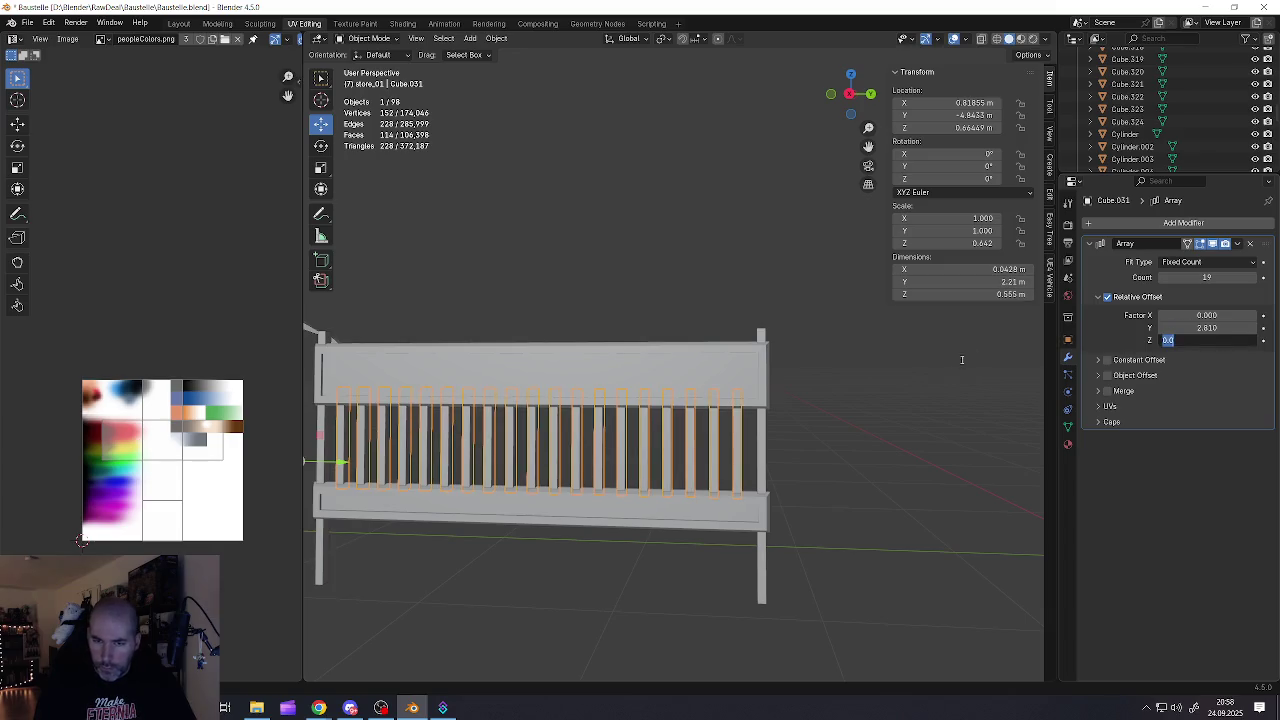
Set Factor Y to 2.82 and apply the Array modifier to make real slats
middle_click_drag(741, 441, 678, 427)
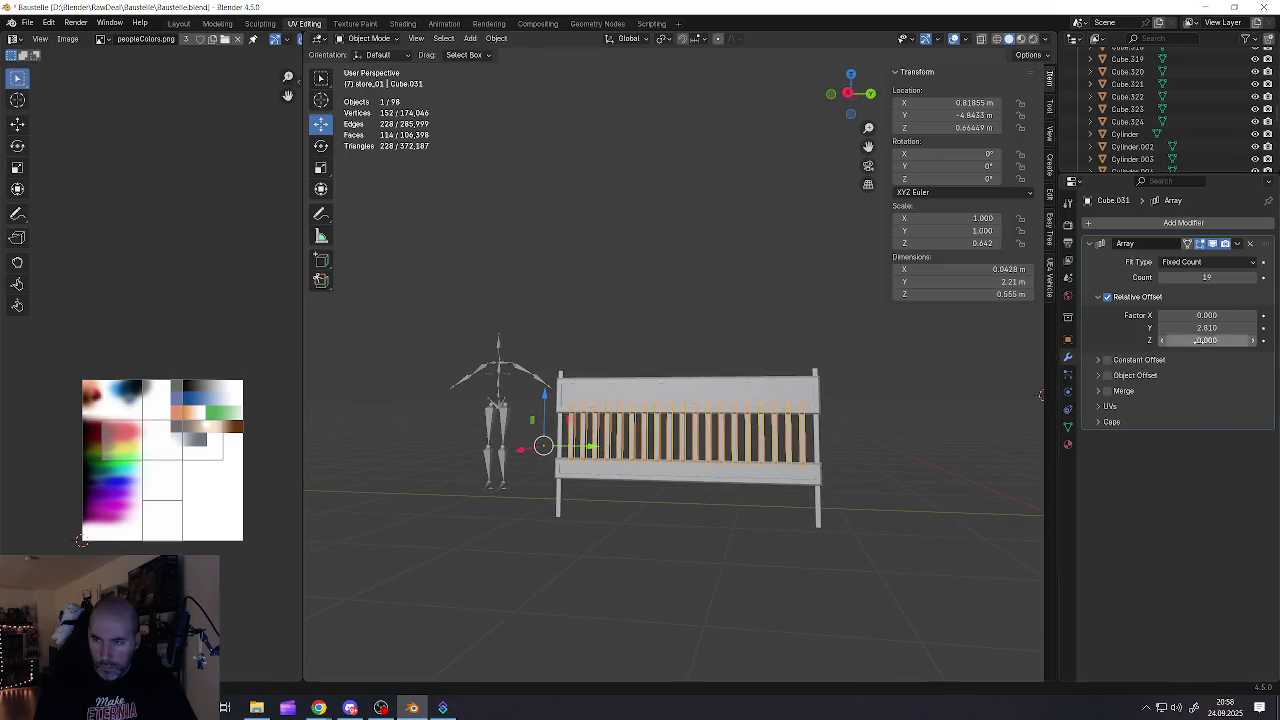
left_click(1205, 327)
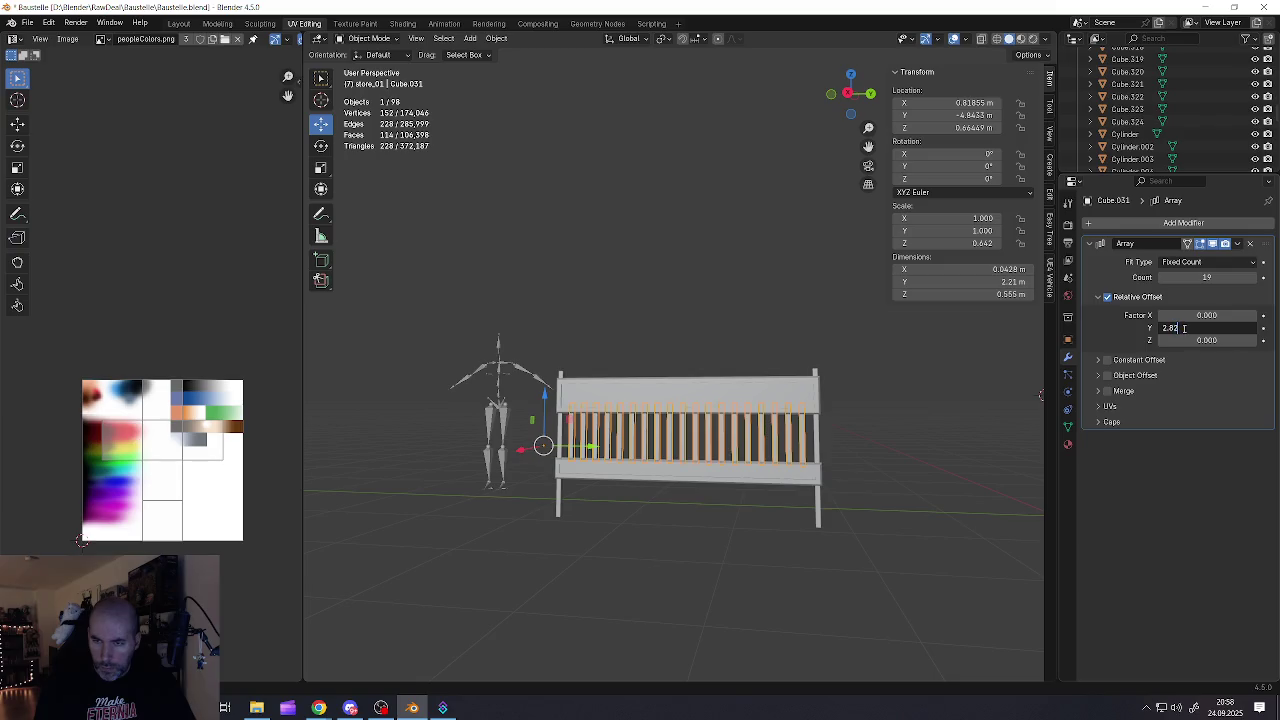
key("Return")
left_click(1237, 243)
left_click(1211, 258)
scroll(755, 435, "up", 2)
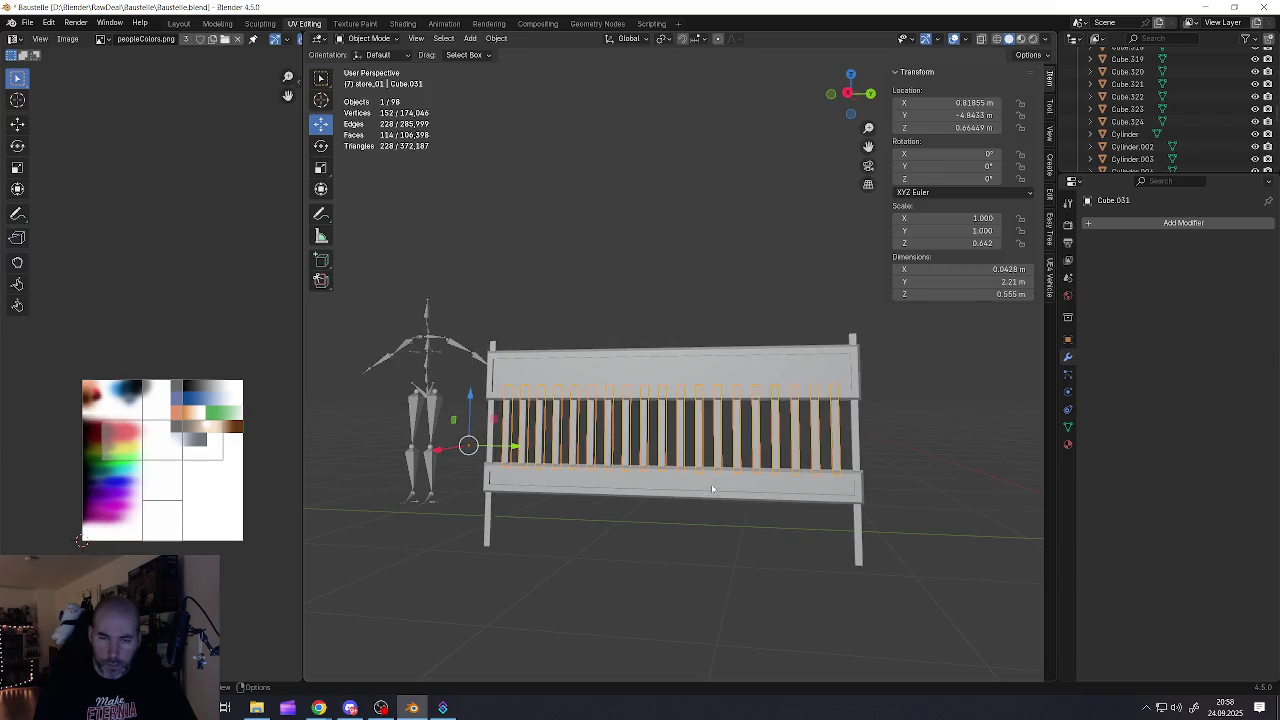
Enter Edit Mode on the slats object with X-ray turned on
left_click(666, 436)
middle_click_drag(700, 436, 666, 436)
scroll(620, 445, "down", 1)
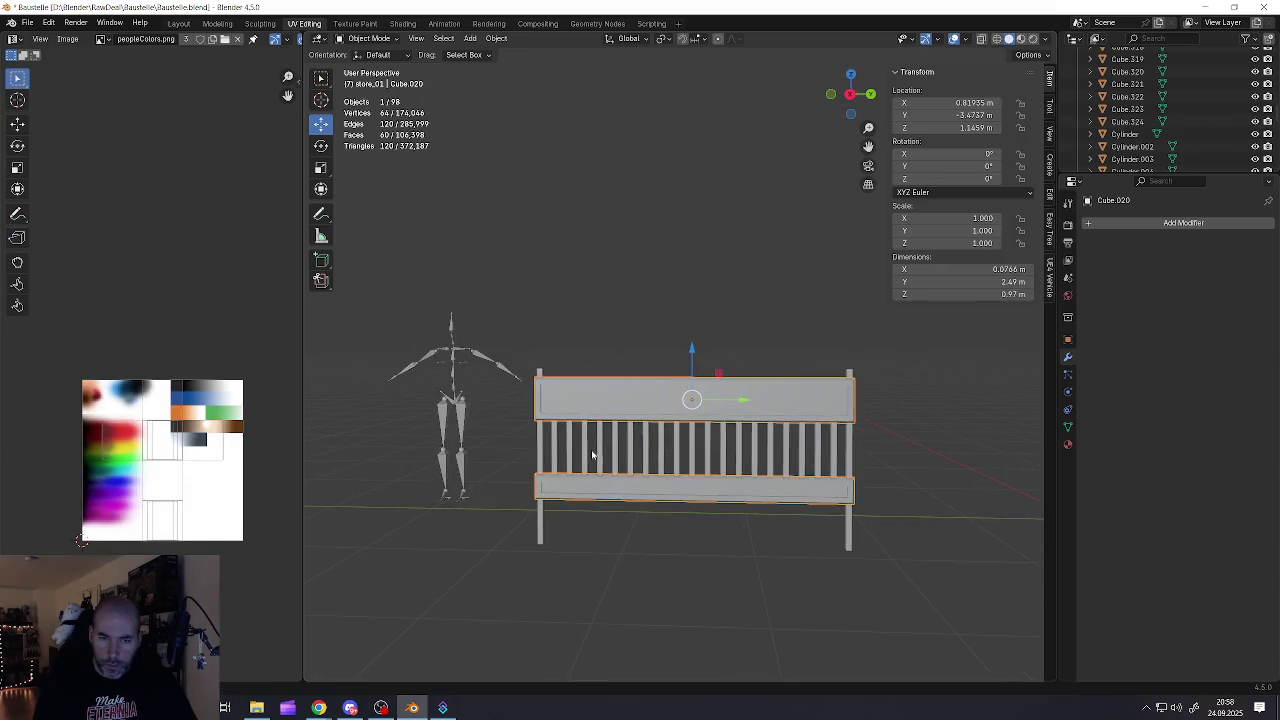
scroll(592, 449, "up", 3)
left_click(605, 455)
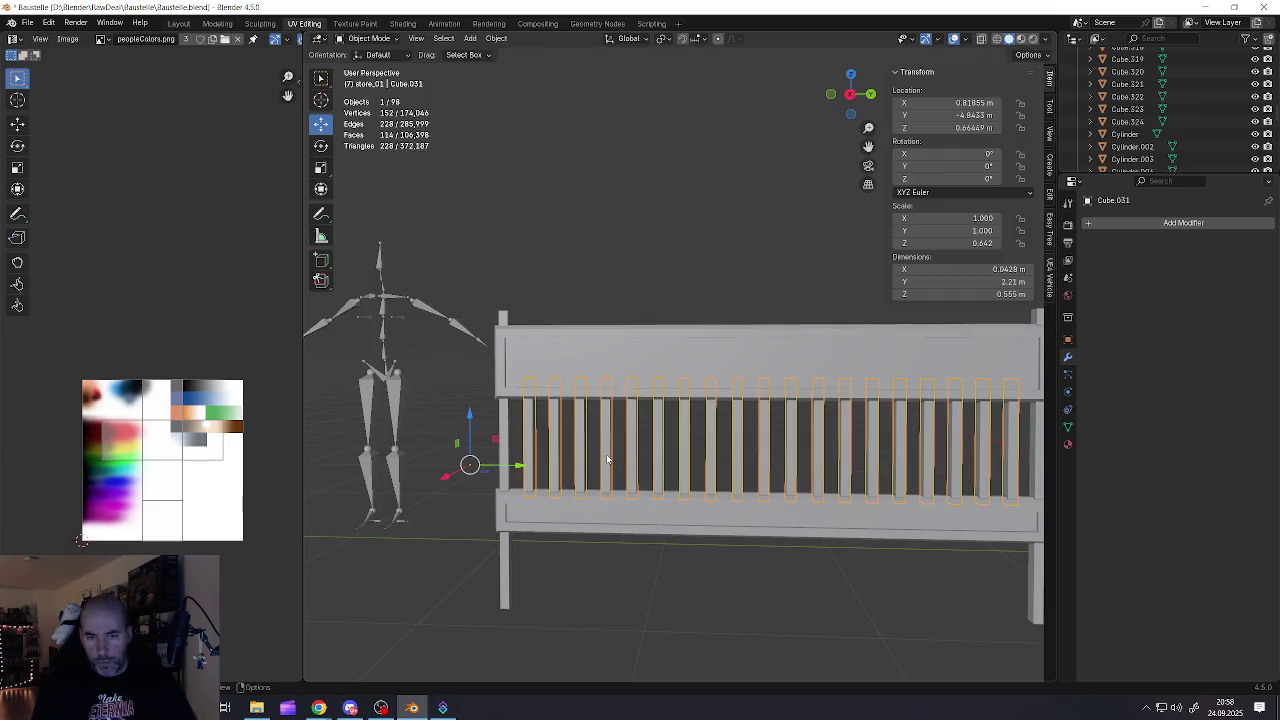
key("Tab")
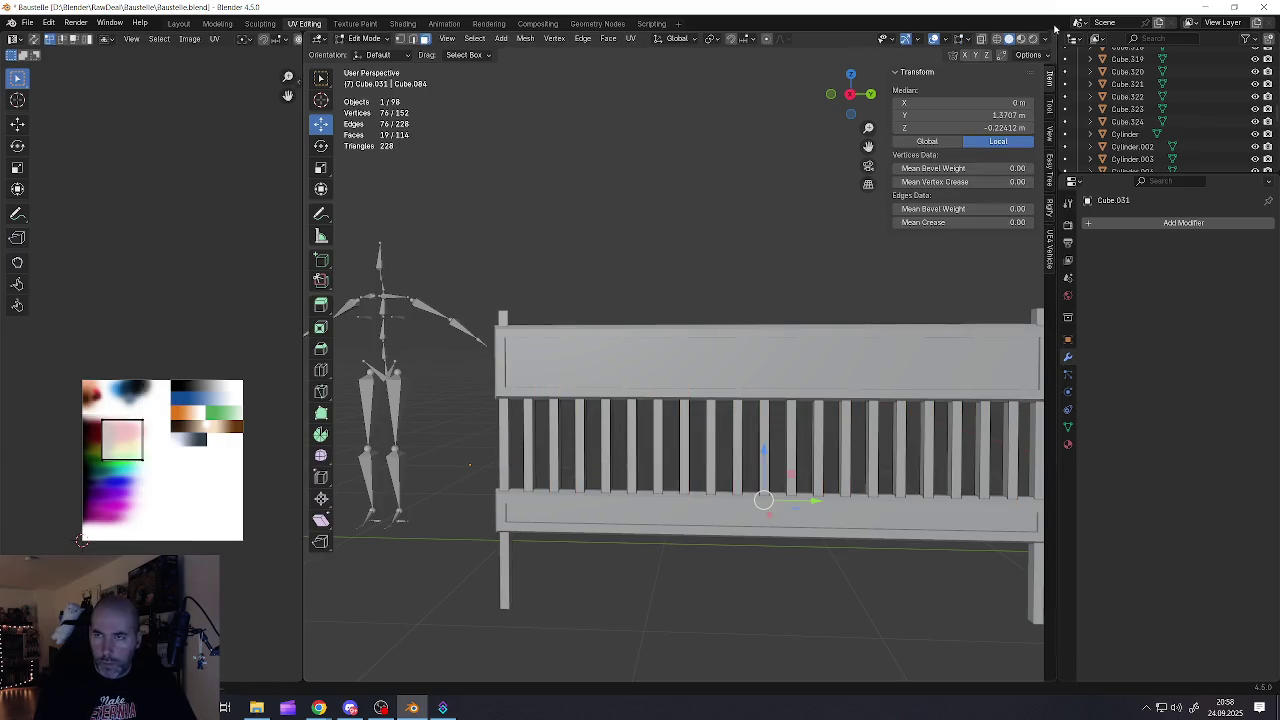
left_click(985, 38)
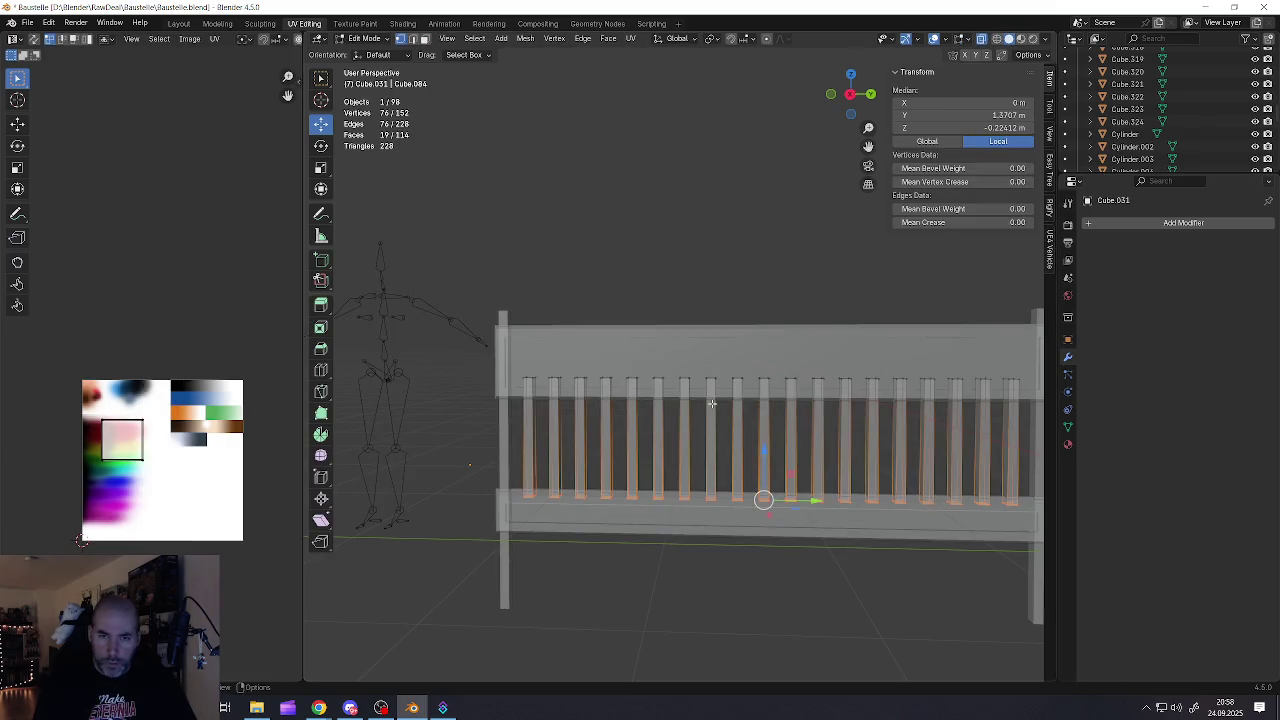
scroll(700, 396, "down", 2)
scroll(670, 388, "down", 1)
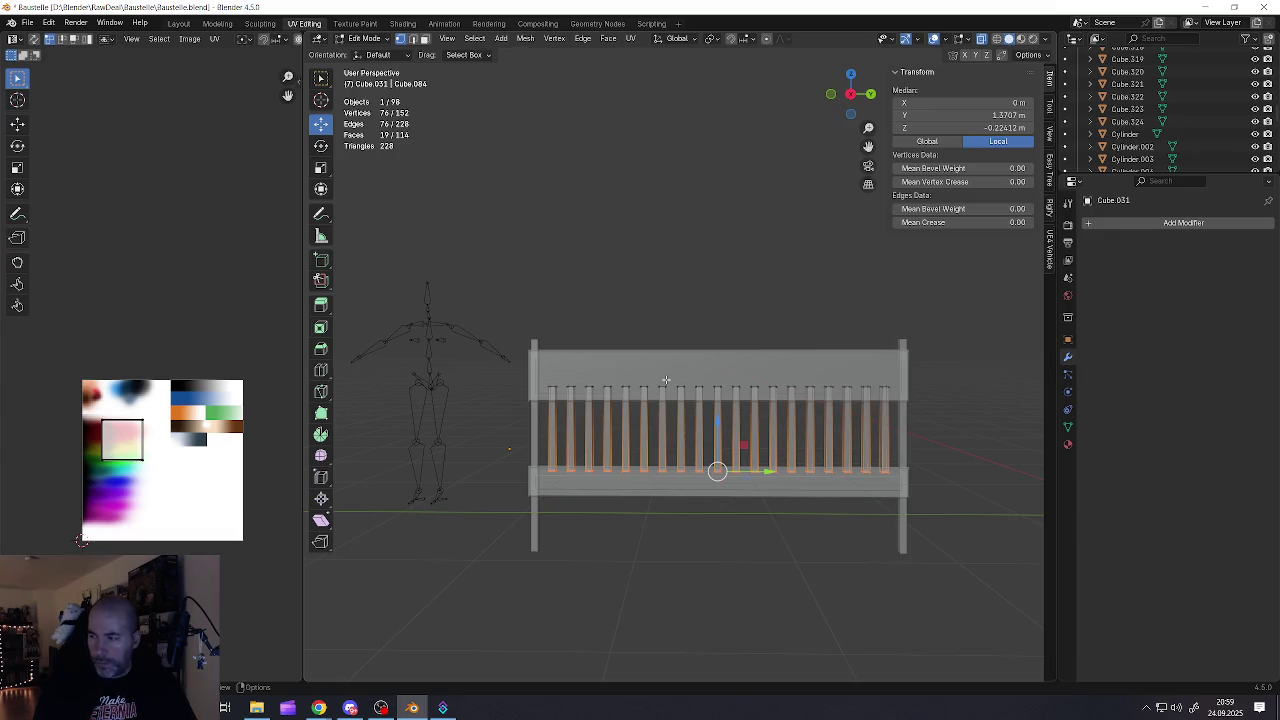
Box-select the top vertices of the first three evenly spaced slats
left_click(568, 394)
scroll(568, 392, "up", 3)
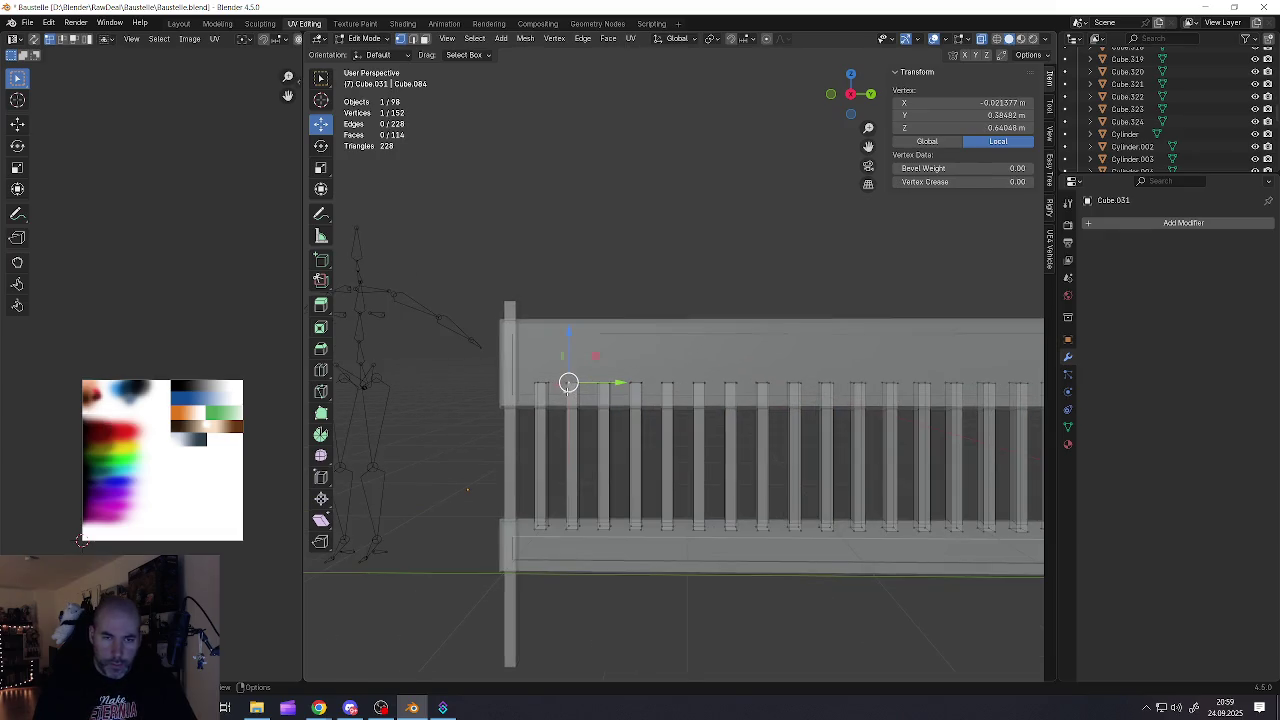
left_click_drag(545, 383, 576, 383)
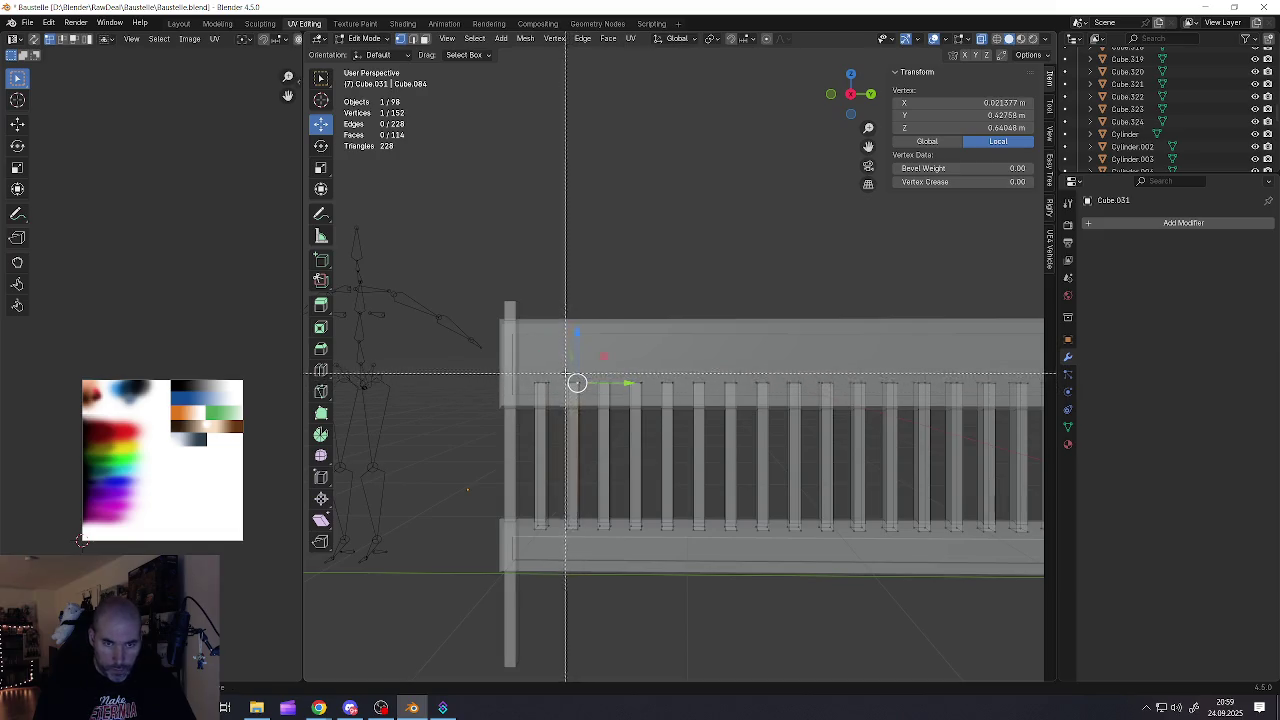
left_click(583, 399, "alt")
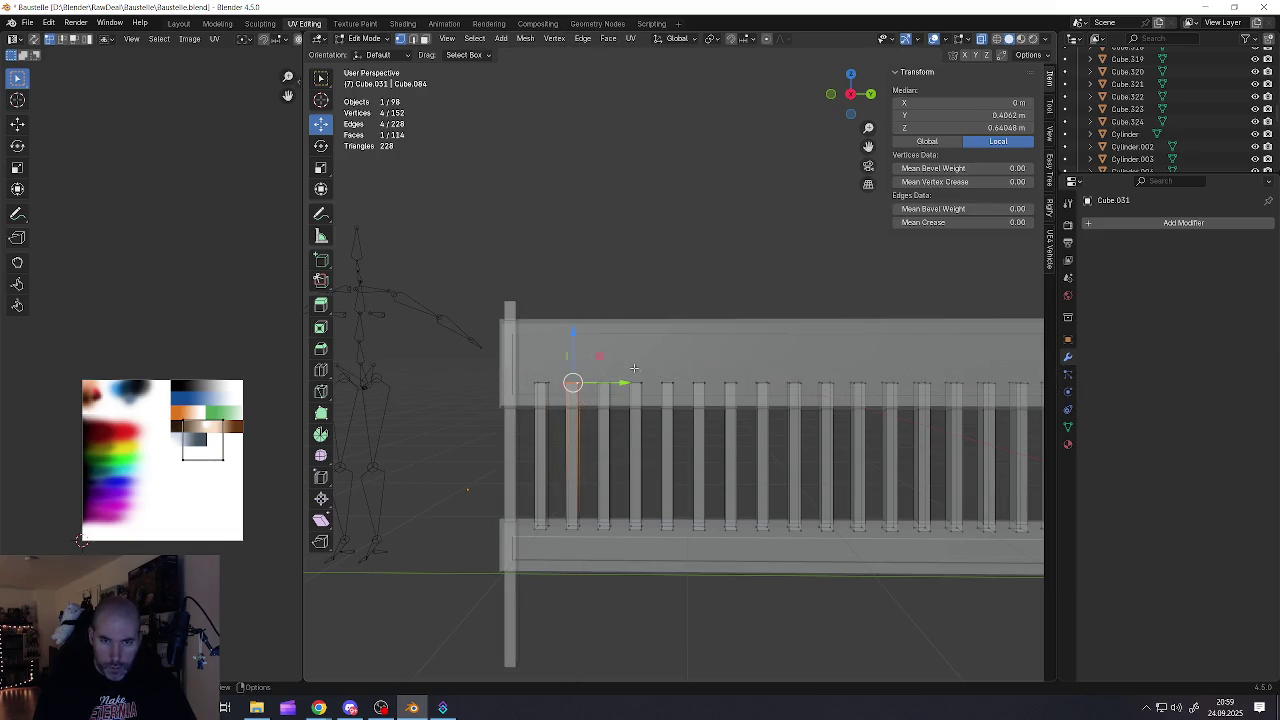
left_click_drag(712, 397, 712, 398, "shift")
middle_click_drag(712, 398, 621, 386, "shift")
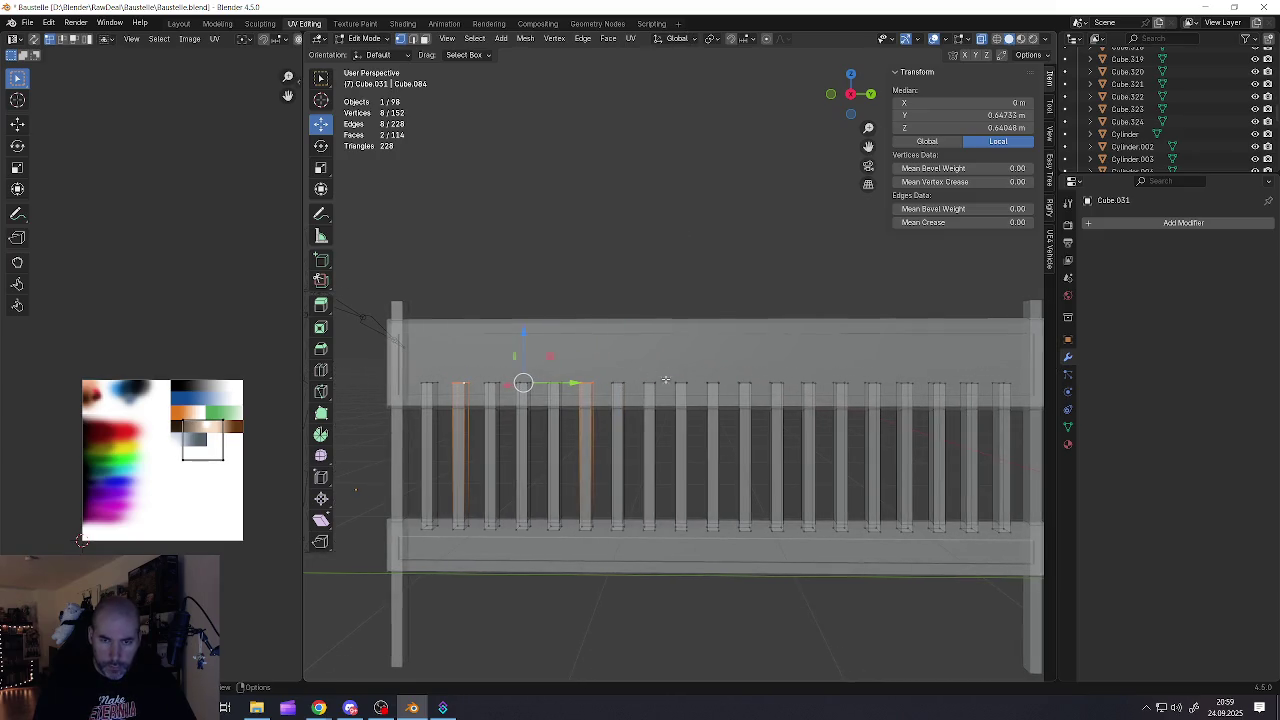
middle_click_drag(716, 381, 665, 380, "shift")
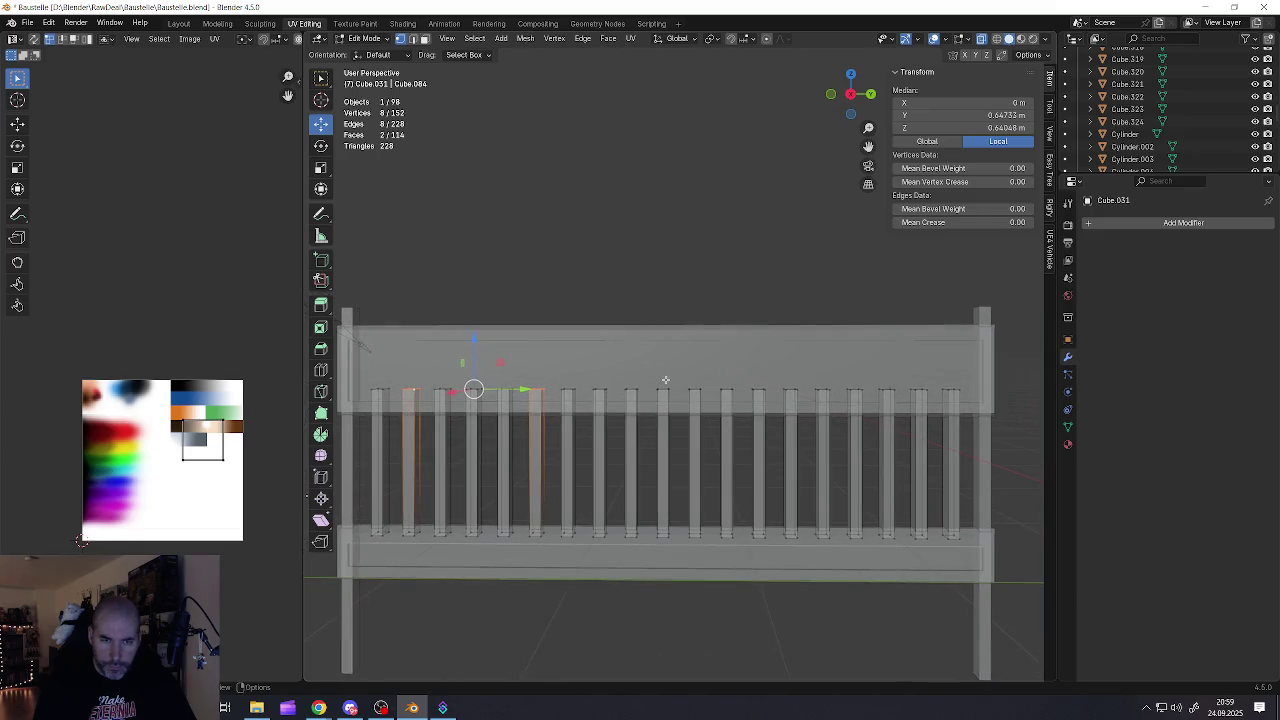
left_click_drag(651, 376, 679, 403, "shift")
Extend the top-vertex selection to five slats, including one near the right end
middle_click_drag(679, 403, 586, 398, "shift")
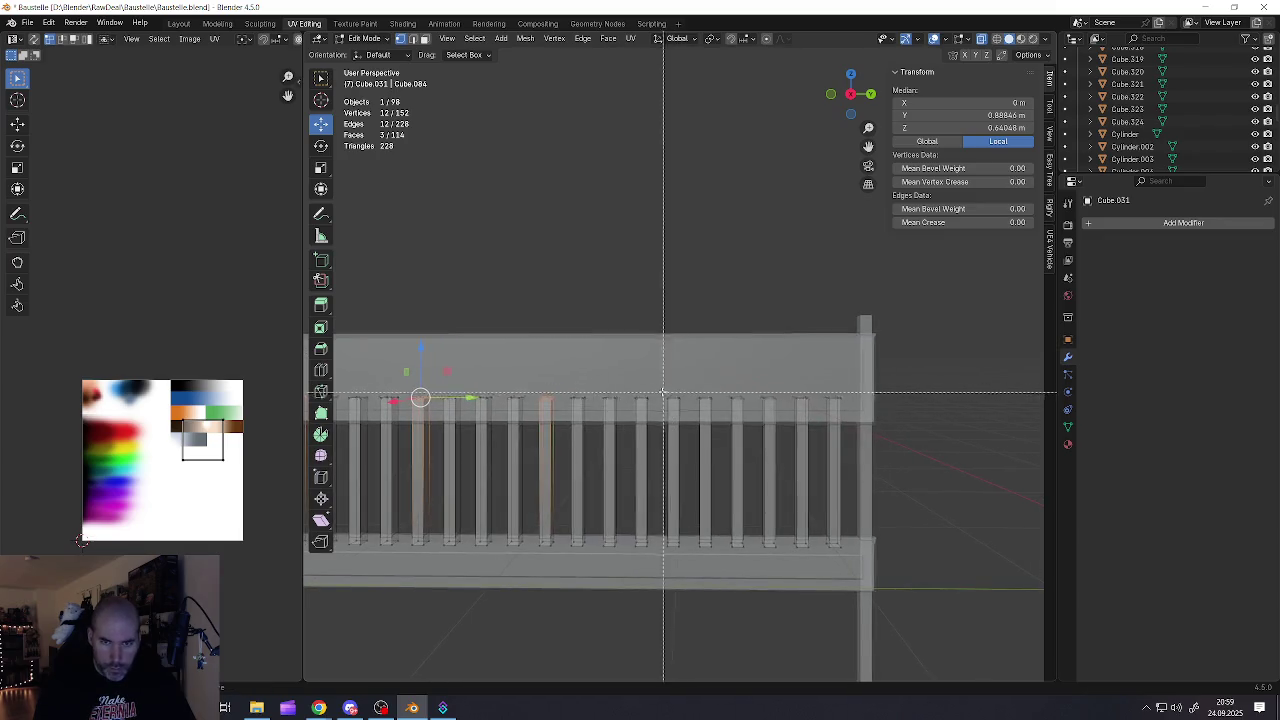
left_click_drag(658, 345, 673, 405, "shift")
middle_click_drag(780, 392, 674, 393, "shift")
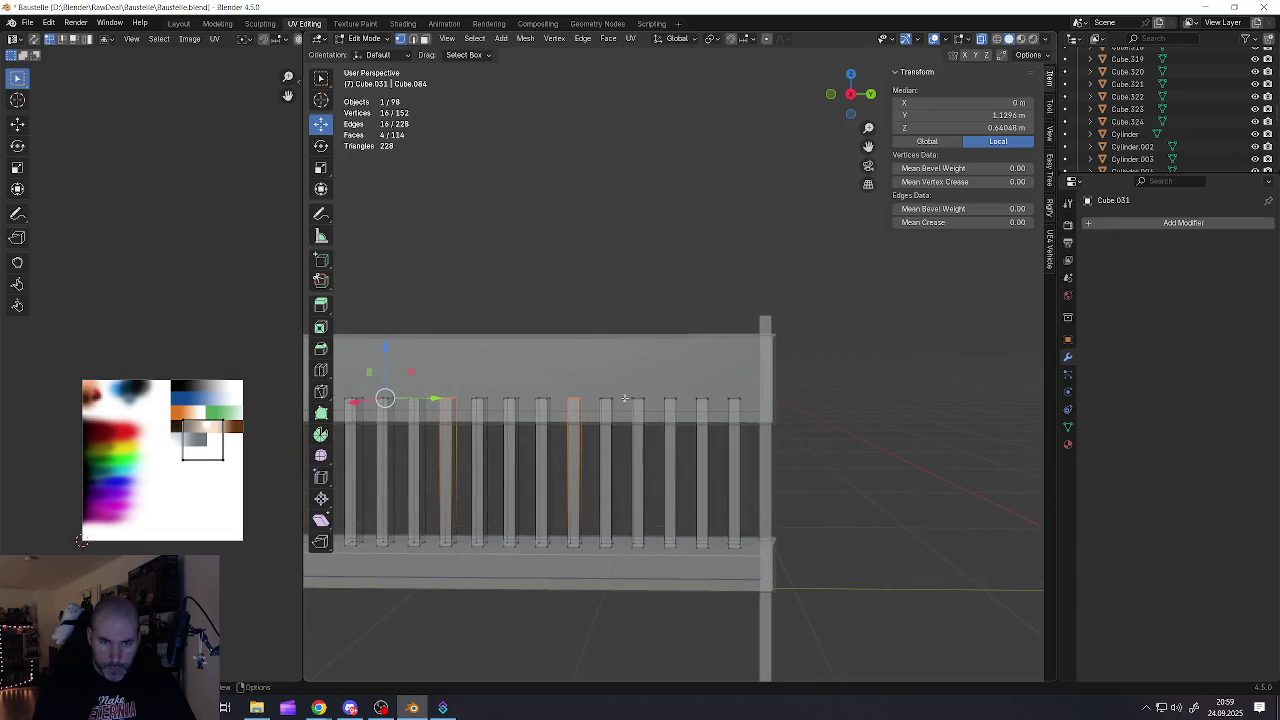
left_click(704, 398)
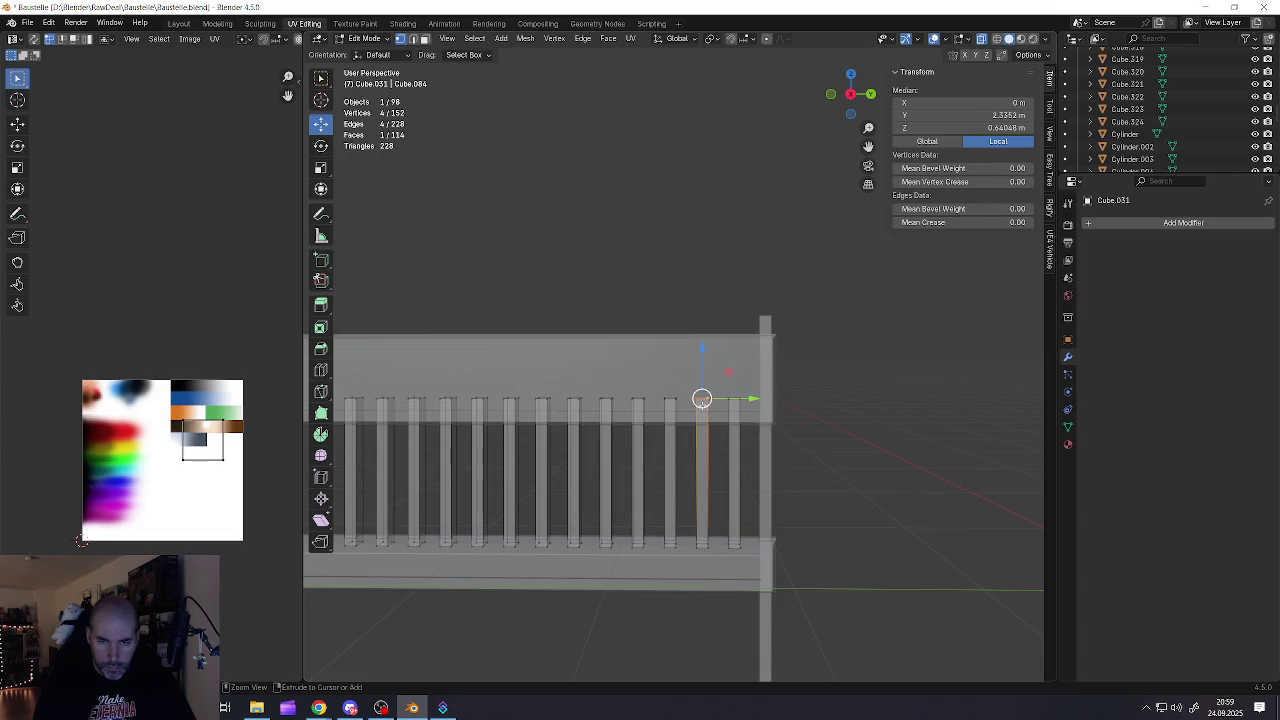
key("ctrl+z")
left_click_drag(688, 383, 713, 404)
scroll(713, 404, "down", 1)
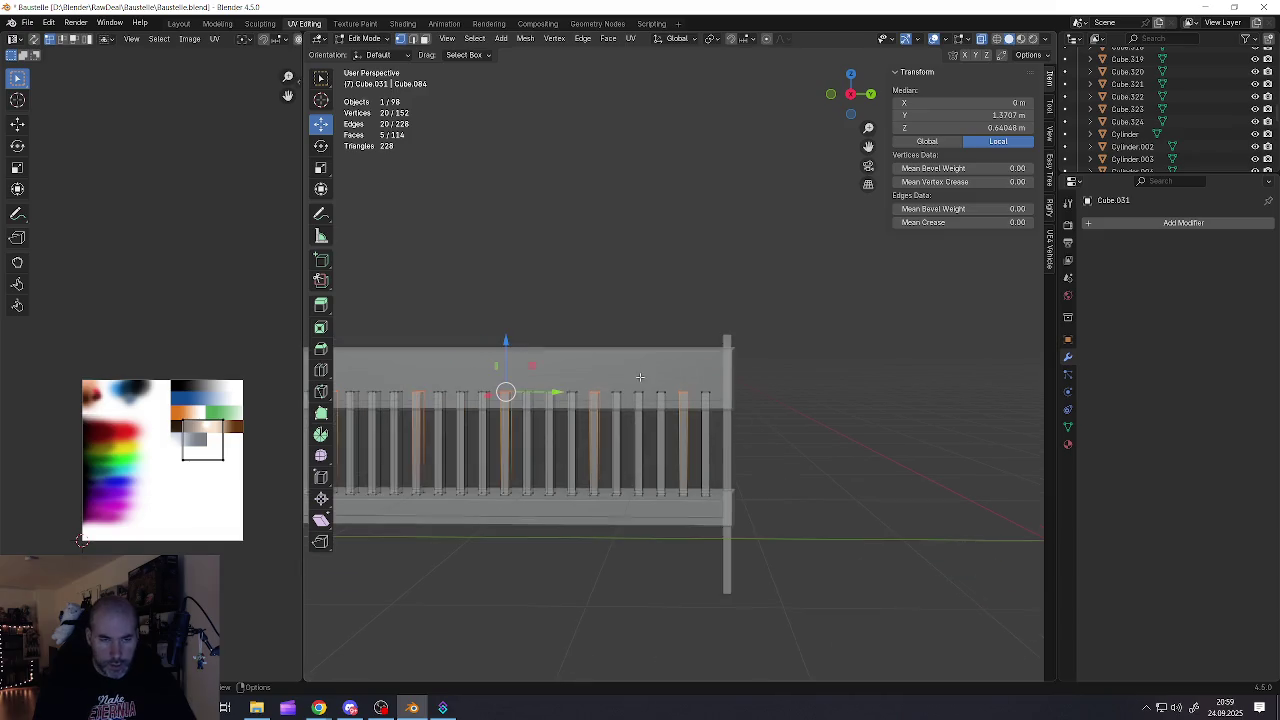
scroll(640, 400, "up", 1)
middle_click_drag(580, 389, 734, 389, "shift")
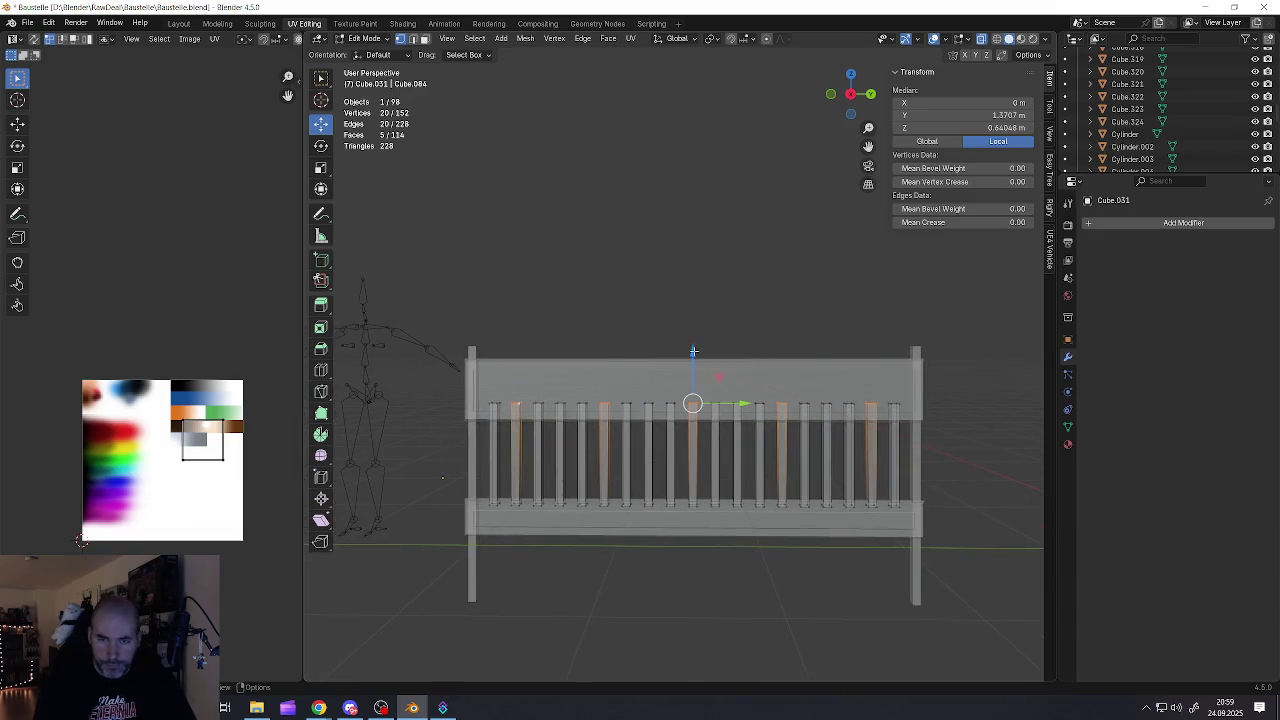
Move the five slat tops up along Z above the top rail and return to Object Mode
left_click_drag(693, 352, 700, 293)
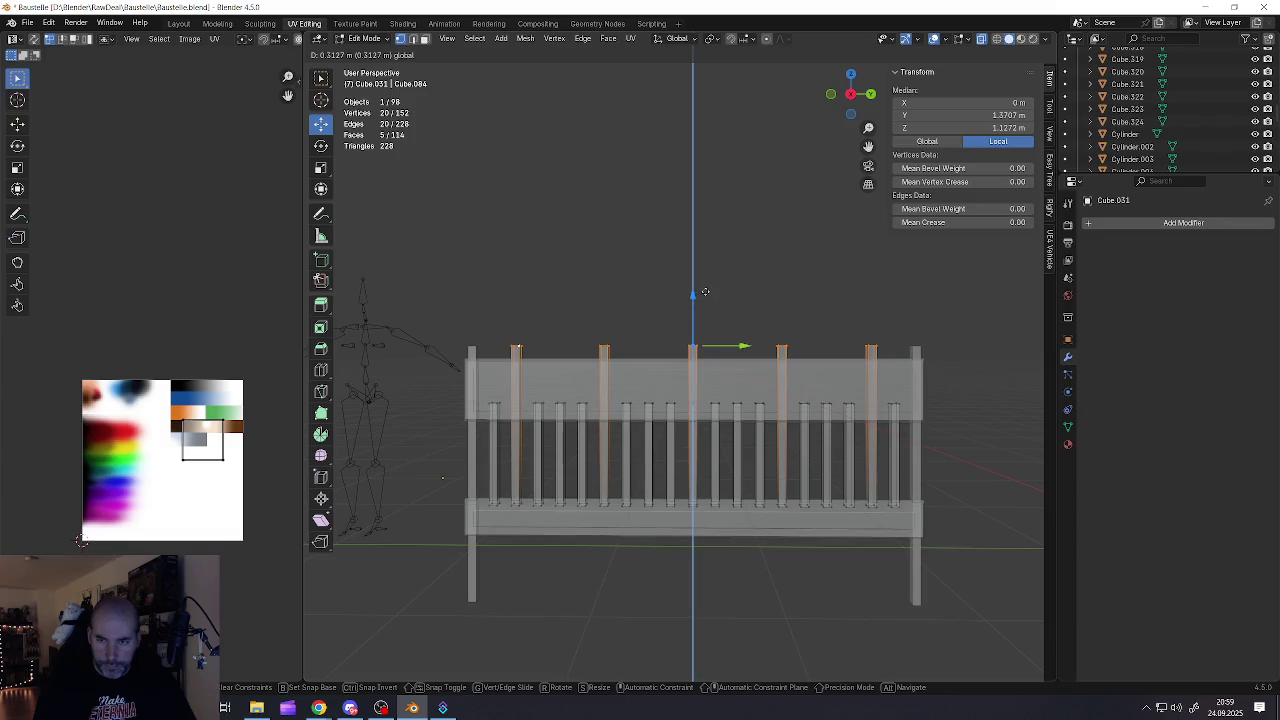
left_click_drag(703, 293, 703, 293)
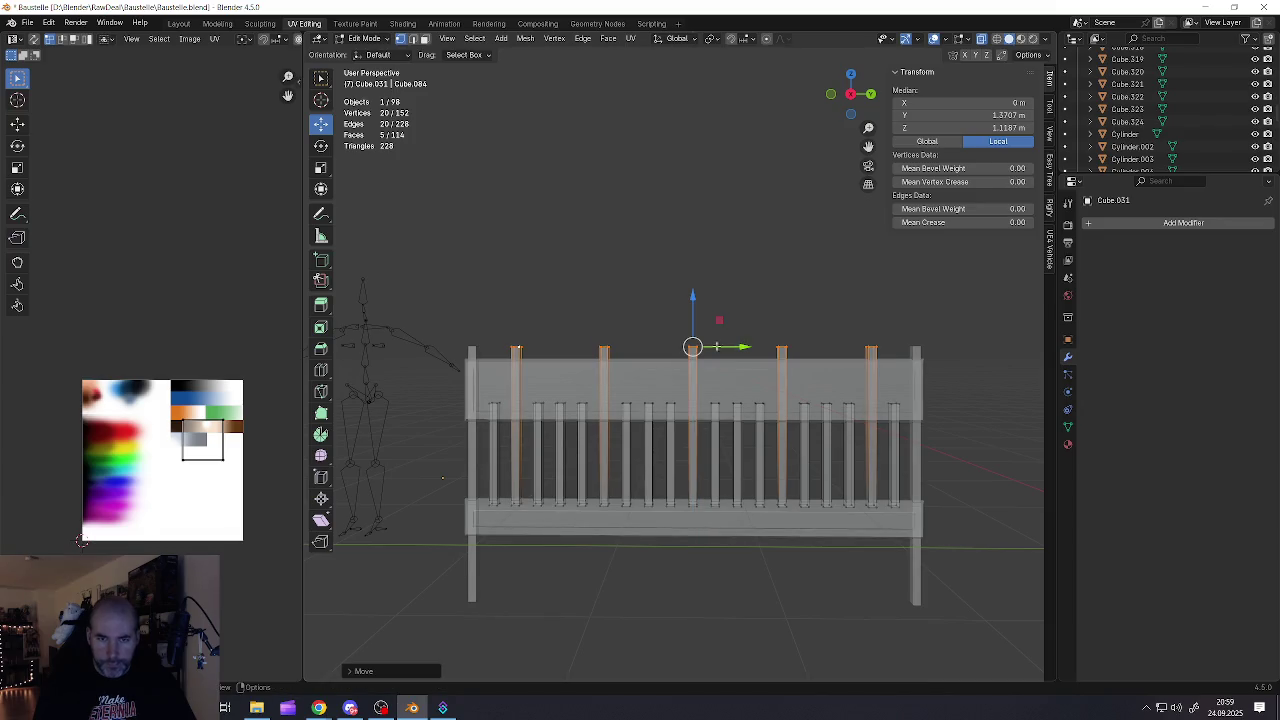
key("Tab")
middle_click_drag(705, 385, 711, 374)
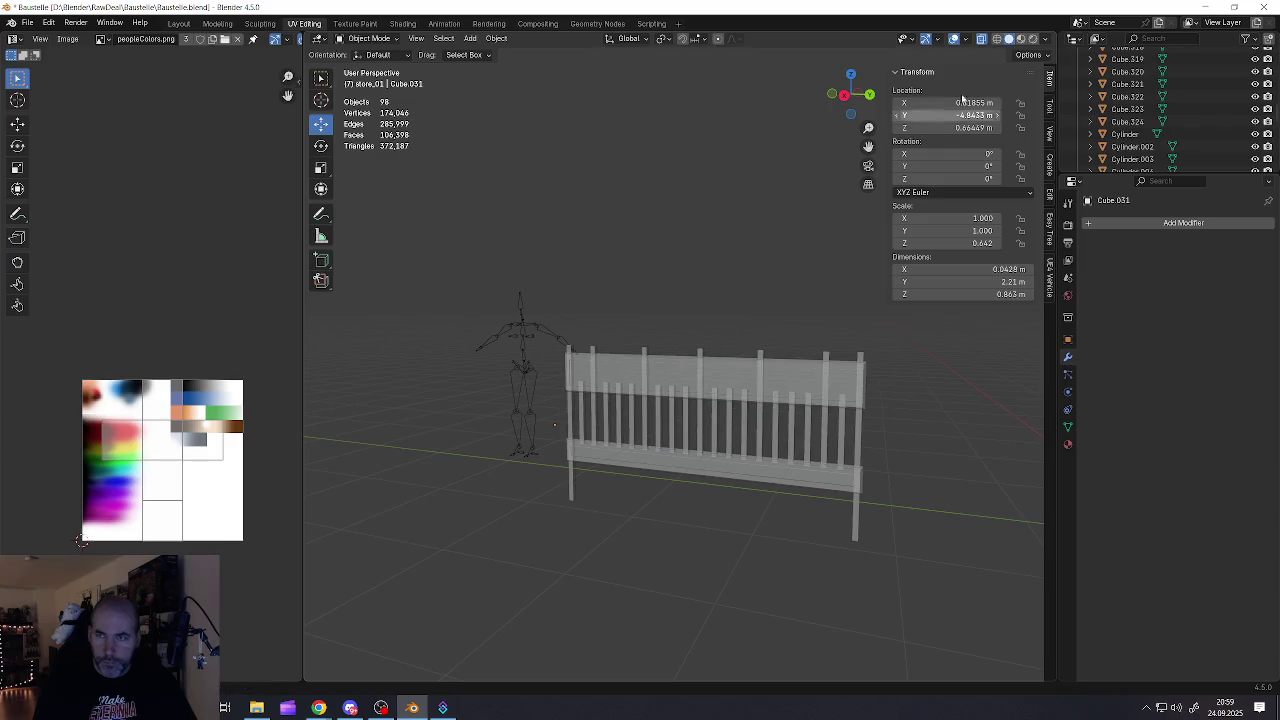
Turn off X-ray and orbit to a frontal view of the fence
left_click(981, 38)
scroll(745, 412, "up", 2)
scroll(750, 412, "up", 2)
scroll(757, 411, "up", 2)
middle_click_drag(757, 411, 760, 412)
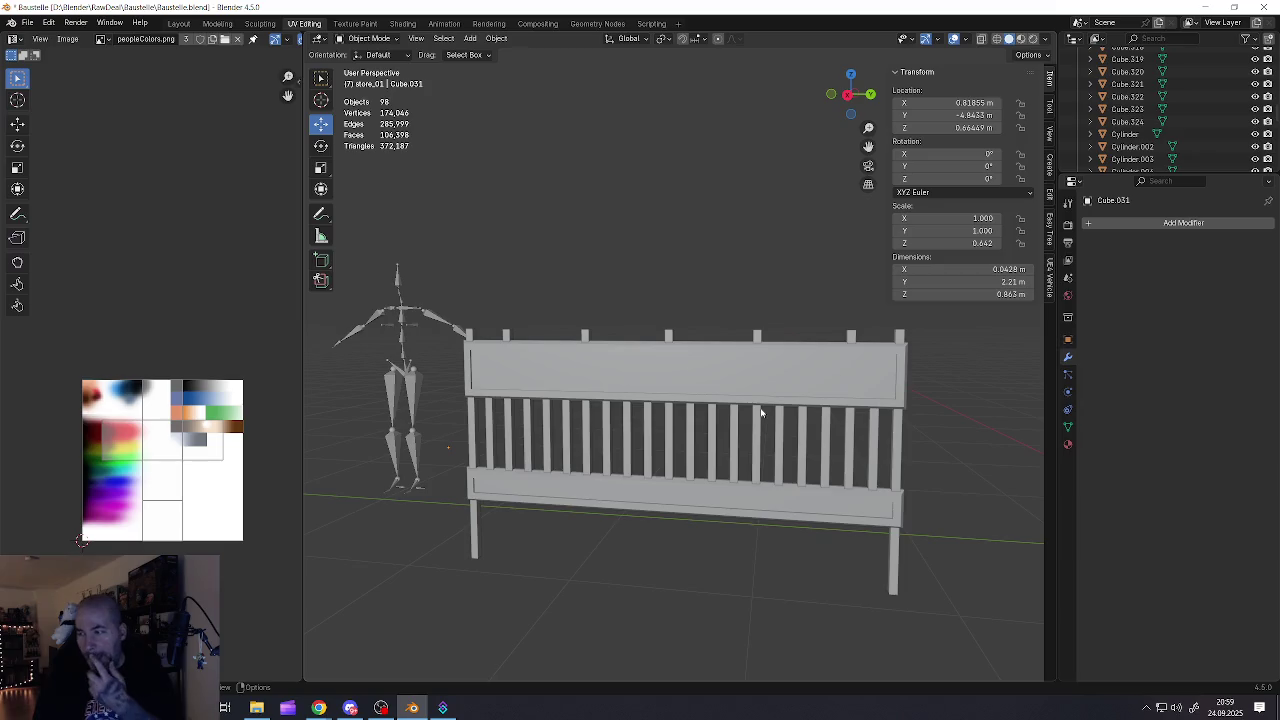
mouse_move(678, 484)
middle_mouse_down()
mouse_move(617, 384)
mouse_move(666, 312)
middle_mouse_up()
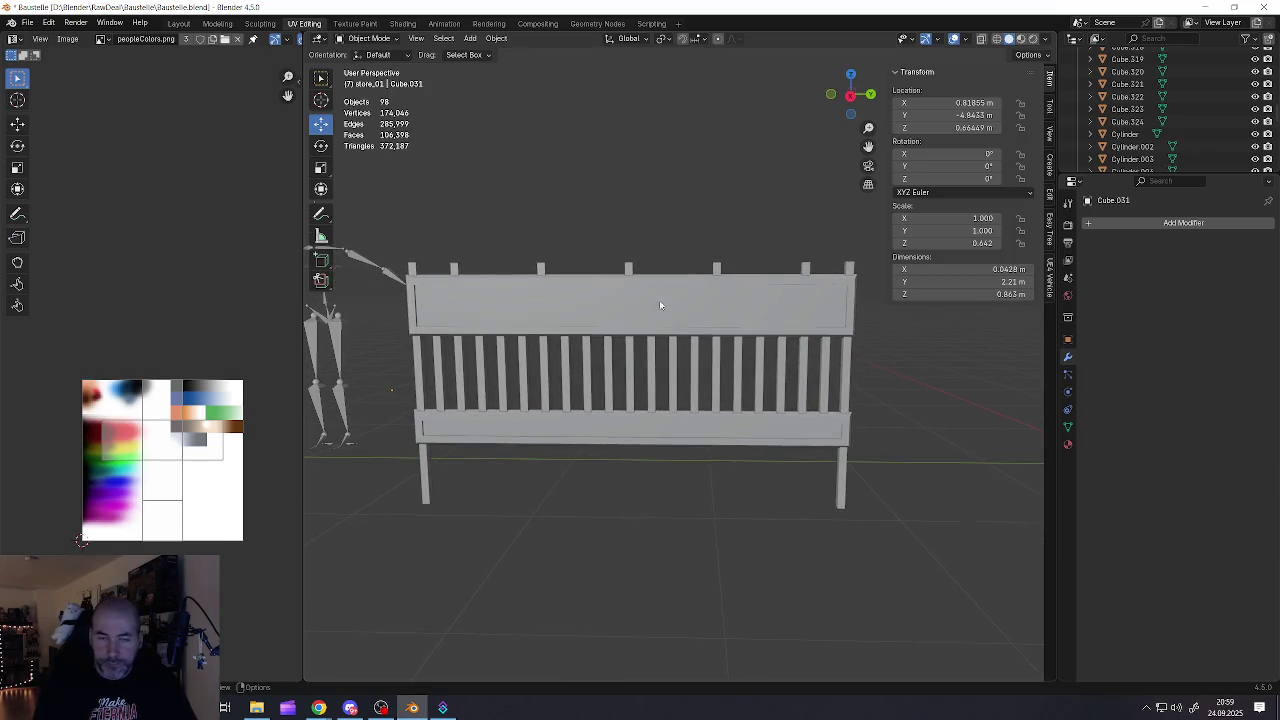
In the slats mesh, clear the selection and select one middle slat face in face mode
left_click(660, 306)
left_click(656, 366)
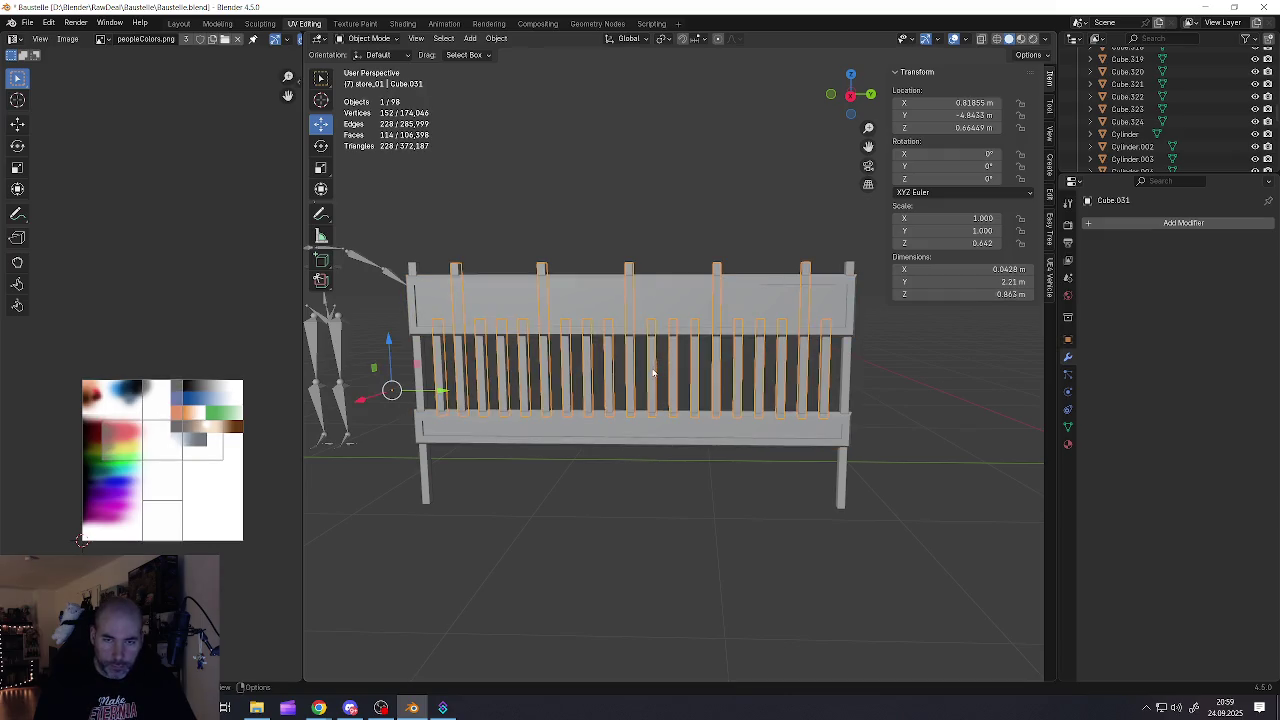
key("Tab")
key("alt+a")
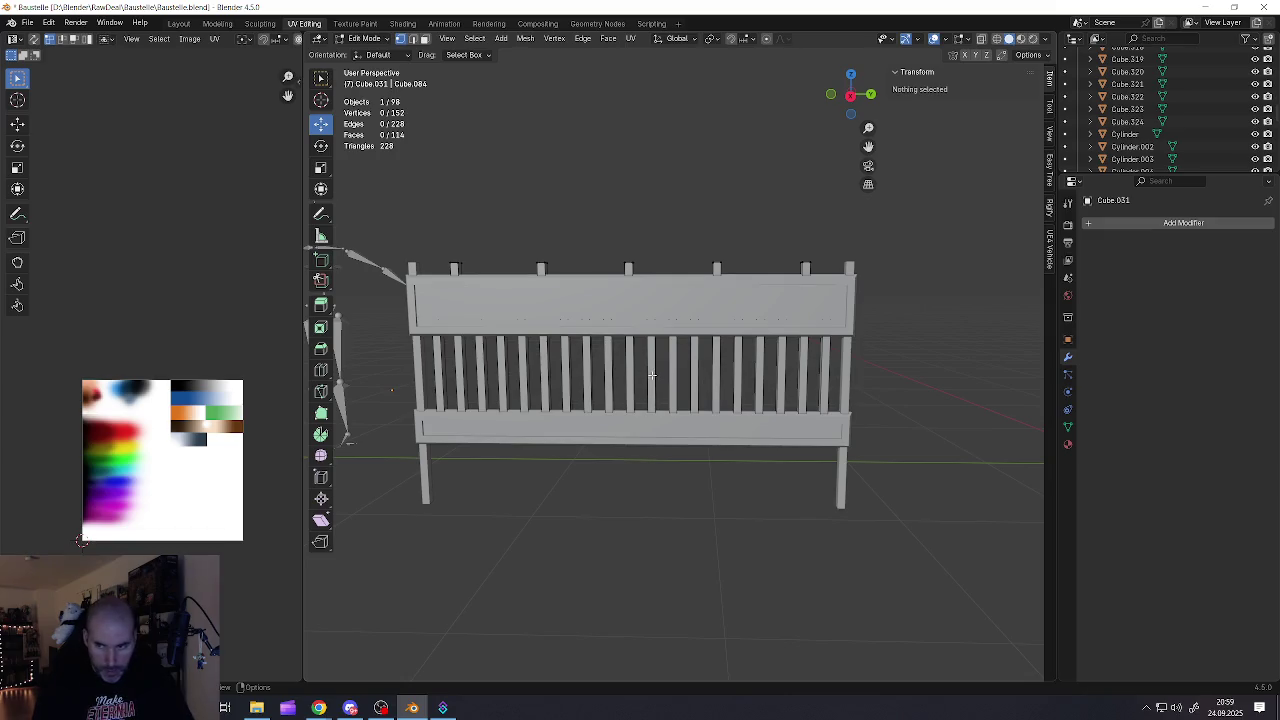
scroll(651, 375, "up", 4)
key("Tab")
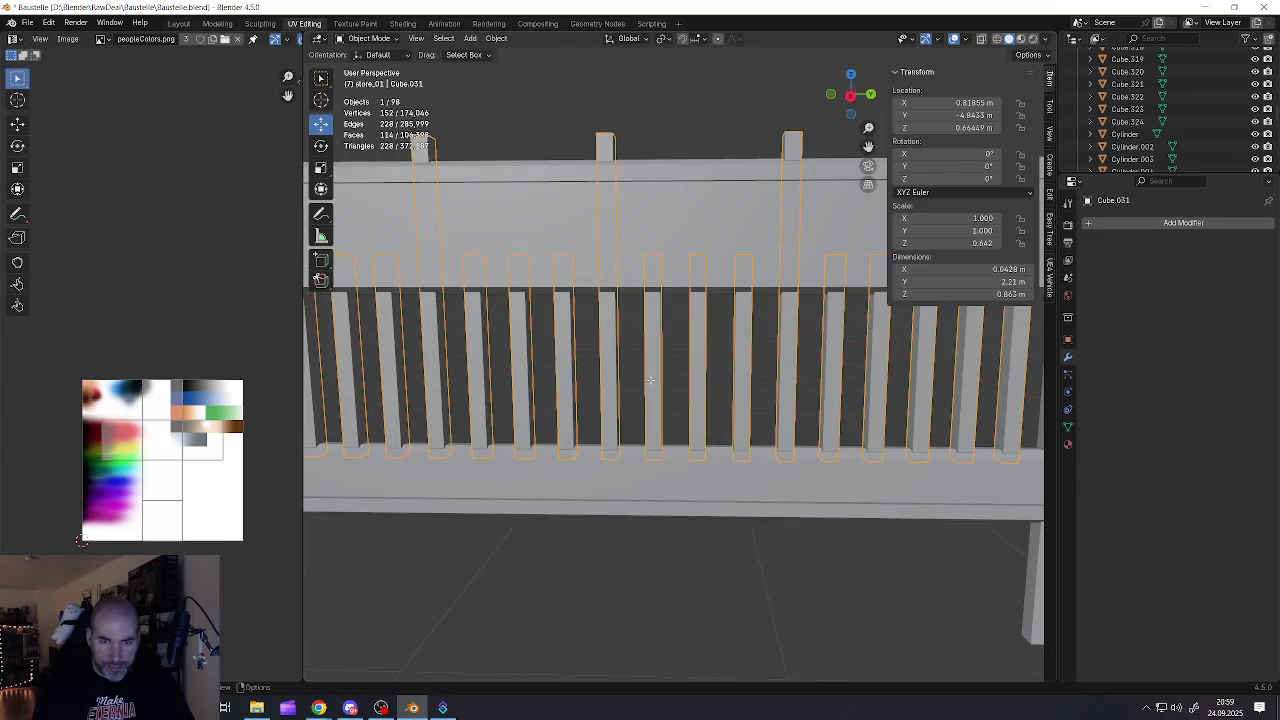
key("Tab")
key("3")
left_click(651, 383)
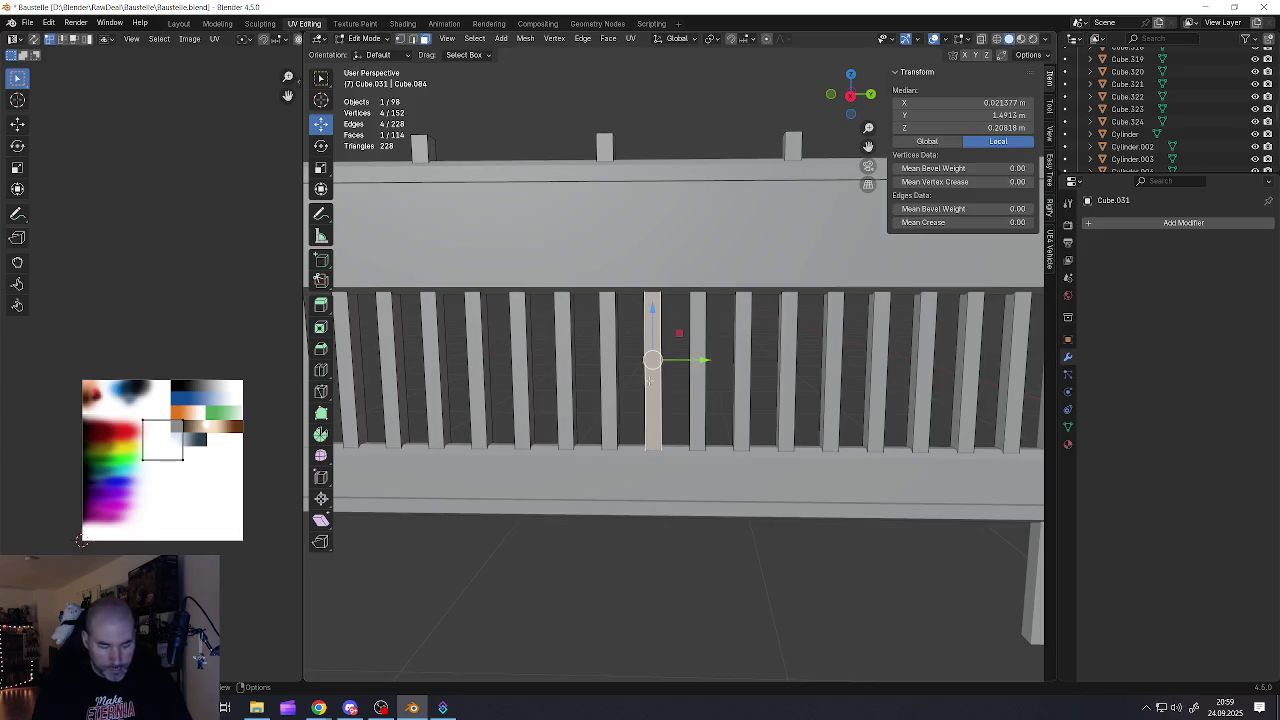
Duplicate the middle slat face and shift the copy sideways along X
scroll(651, 380, "down", 3)
key("shift+d")
right_click(620, 369)
mouse_move(620, 369)
middle_mouse_down()
mouse_move(677, 393)
mouse_move(660, 385)
middle_mouse_up()
key("g")
left_click(640, 379)
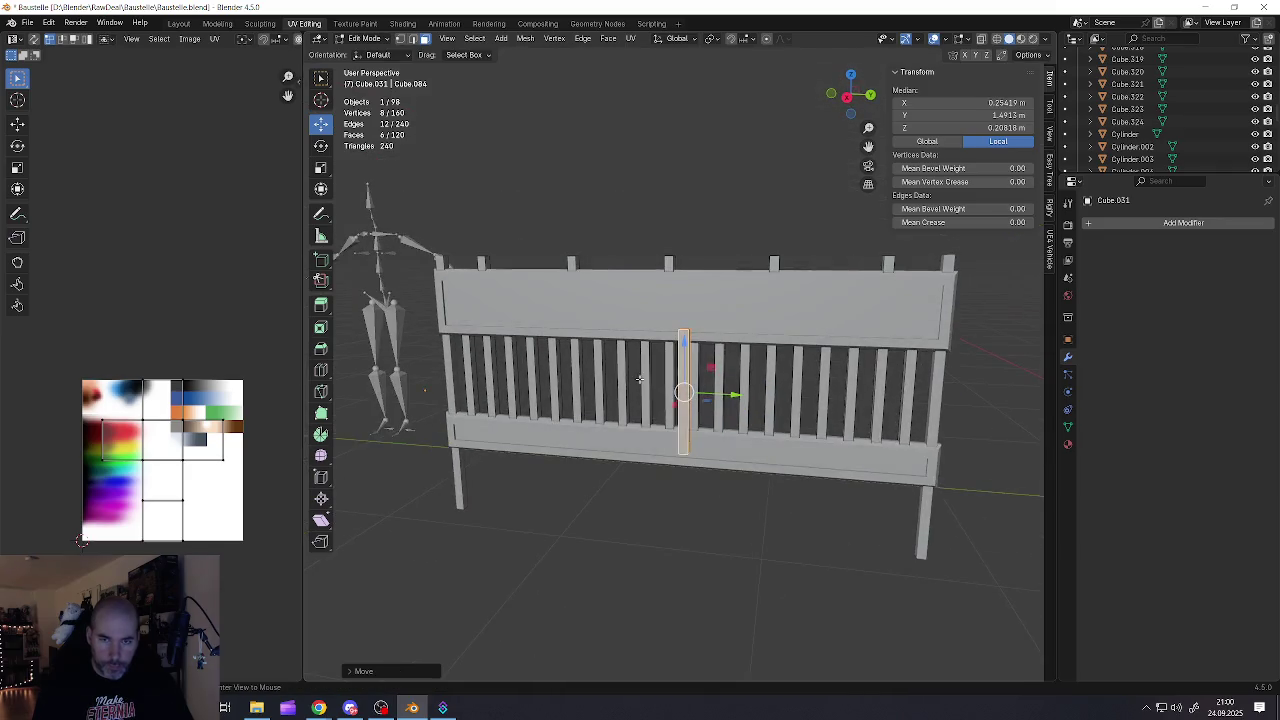
Rotate the copied slat about 95° to lie horizontally across the slats, back in Object Mode
left_click(321, 146)
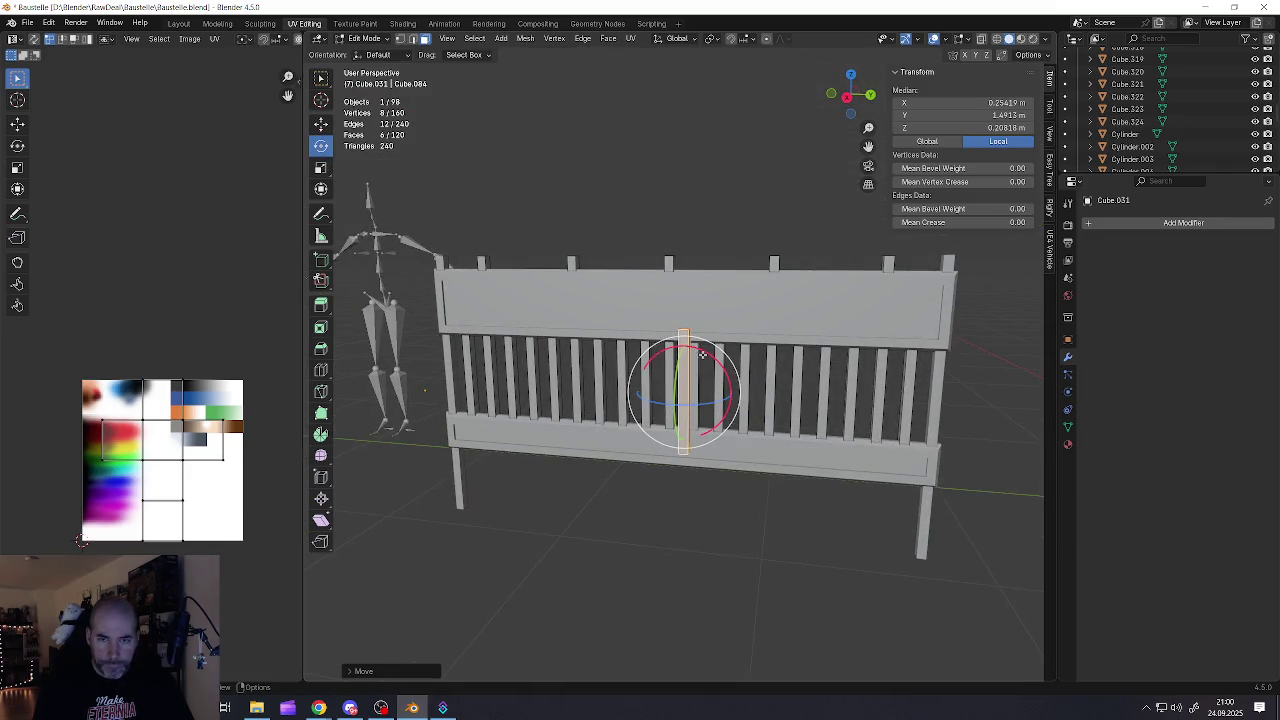
left_click_drag(708, 354, 729, 422)
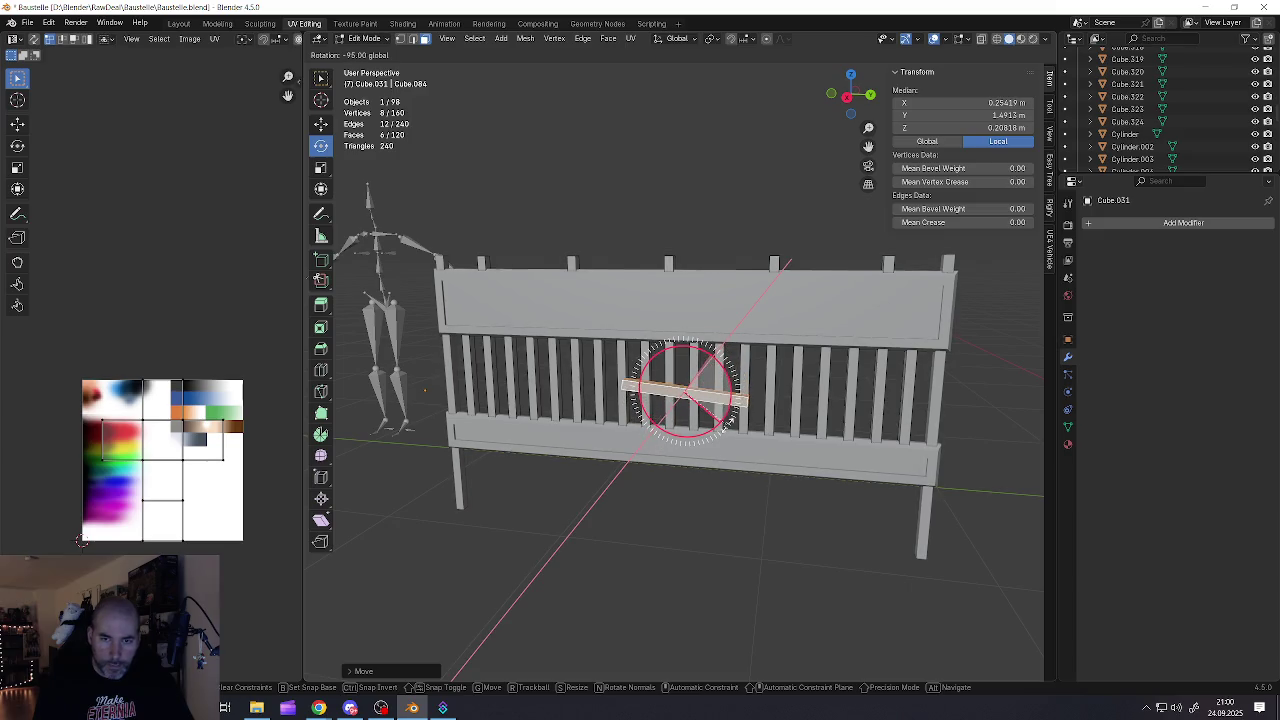
middle_click_drag(729, 422, 620, 400)
key("Tab")
right_click(610, 406)
mouse_move(579, 406)
mouse_move(620, 393)
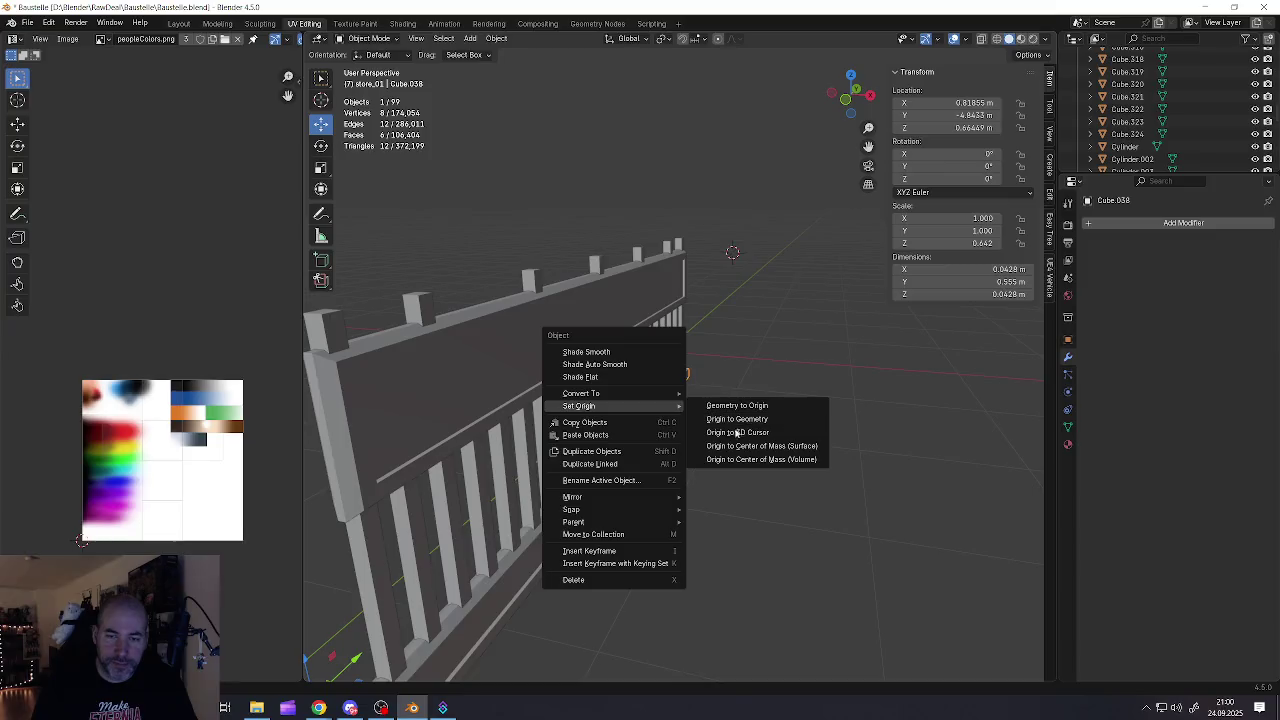
Set the board's origin to its own geometry and shift the board along X
left_click(732, 432)
right_click(672, 398)
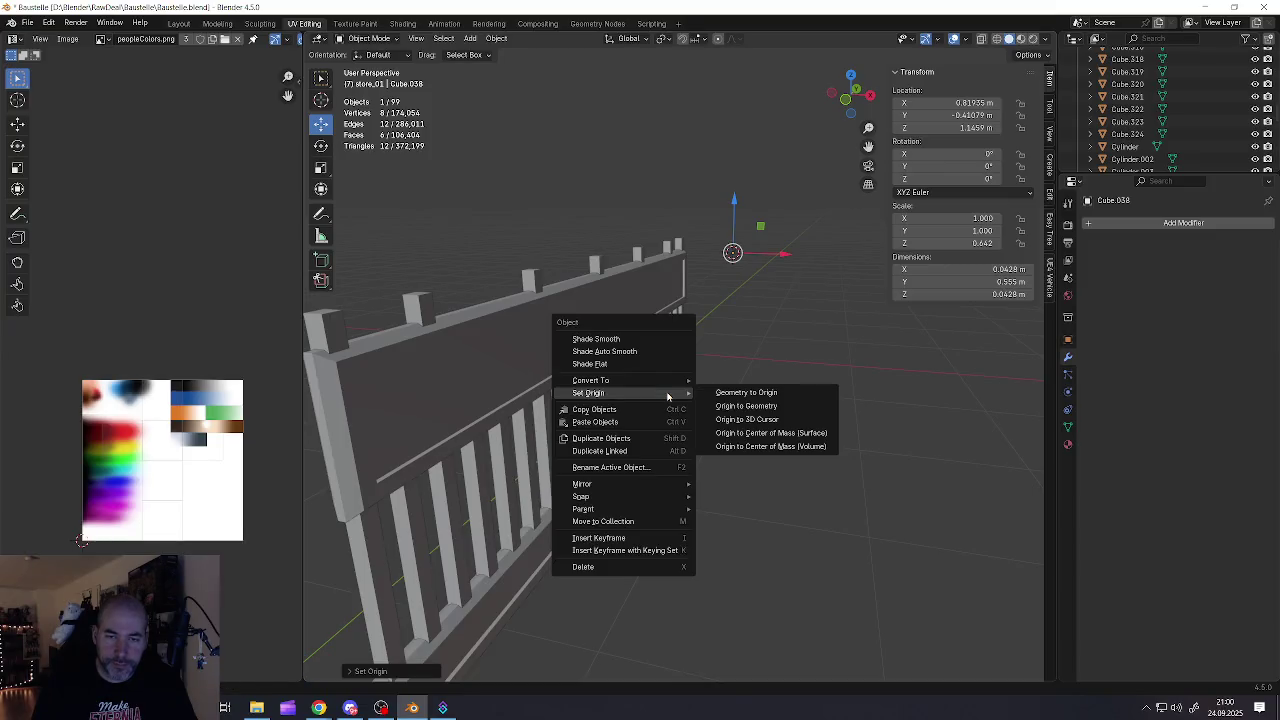
left_click(758, 408)
key("g")
key("x")
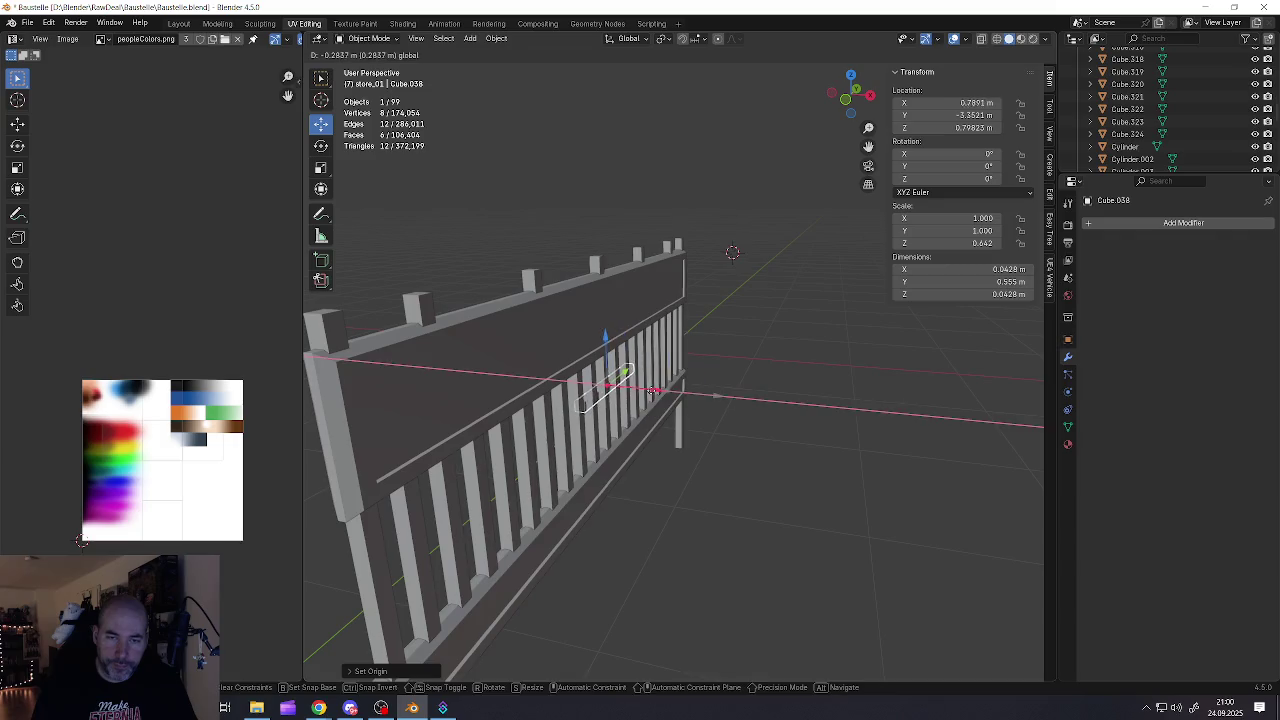
left_click(648, 386)
Scale the board up by 1.251
mouse_move(648, 386)
middle_mouse_down()
mouse_move(555, 393)
mouse_move(680, 377)
mouse_move(549, 381)
mouse_move(650, 385)
mouse_move(705, 408)
middle_mouse_up()
scroll(555, 393, "up", 3)
scroll(549, 381, "down", 2)
key("s")
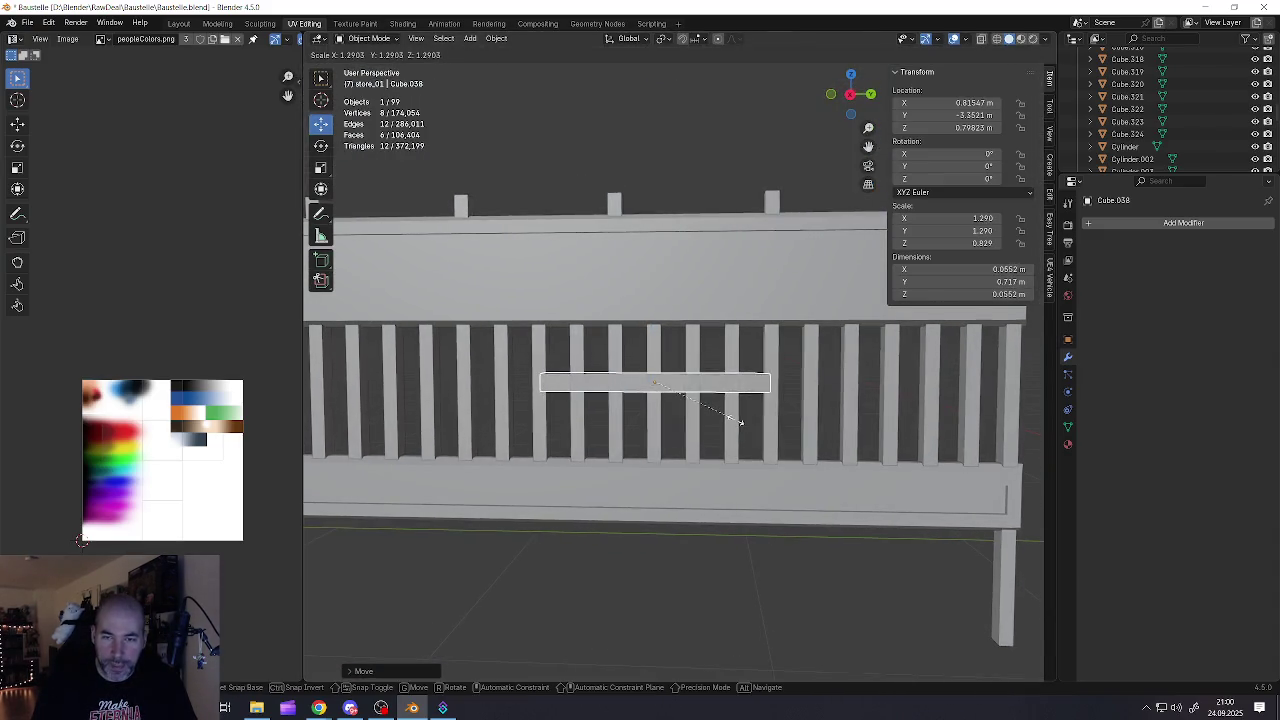
left_click(732, 424)
Slide the board along the fence so it lies across the middle slats
left_click_drag(695, 380, 617, 380)
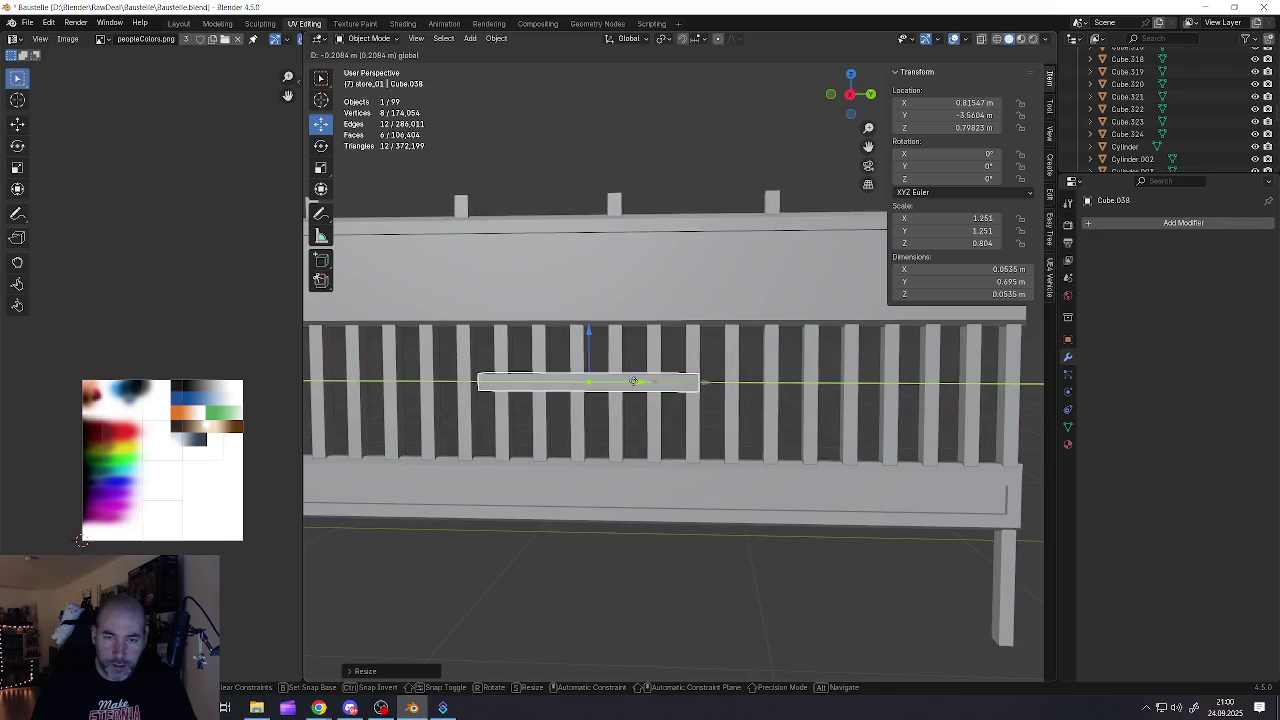
scroll(617, 380, "down", 1)
scroll(620, 380, "down", 3)
scroll(640, 380, "up", 1)
scroll(663, 380, "up", 2)
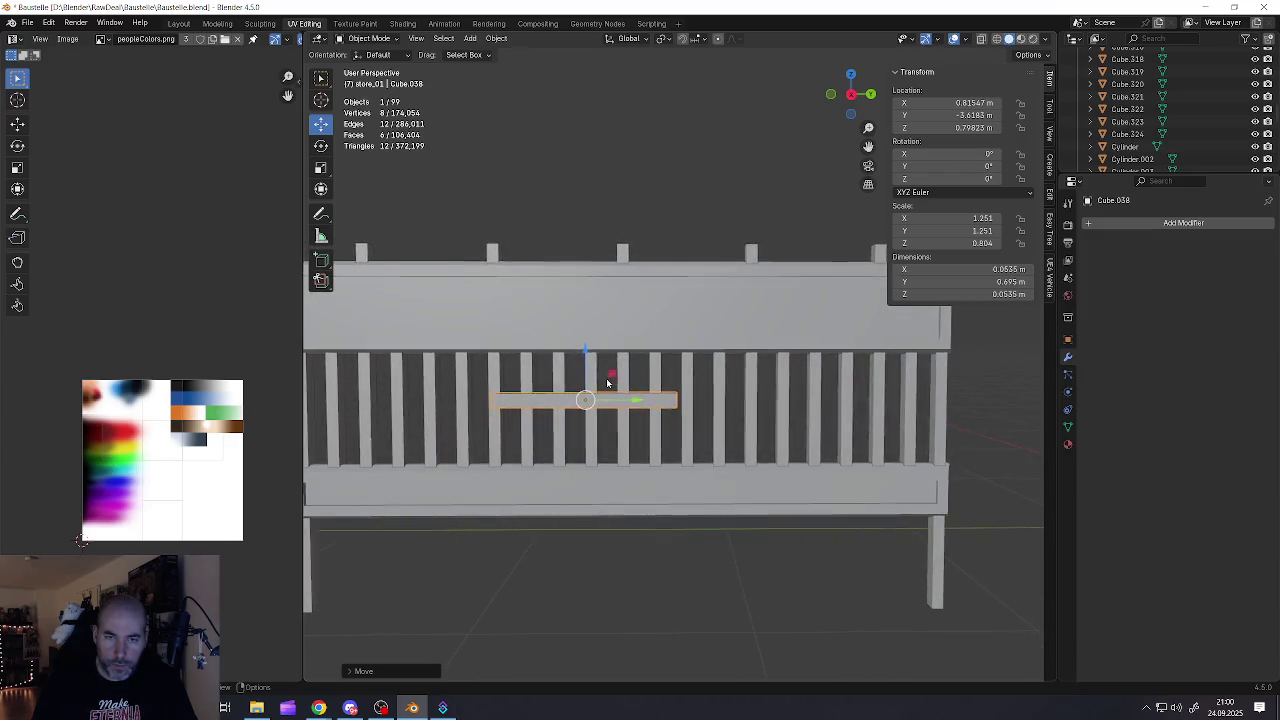
scroll(610, 381, "down", 4)
middle_click_drag(613, 385, 660, 395, "shift")
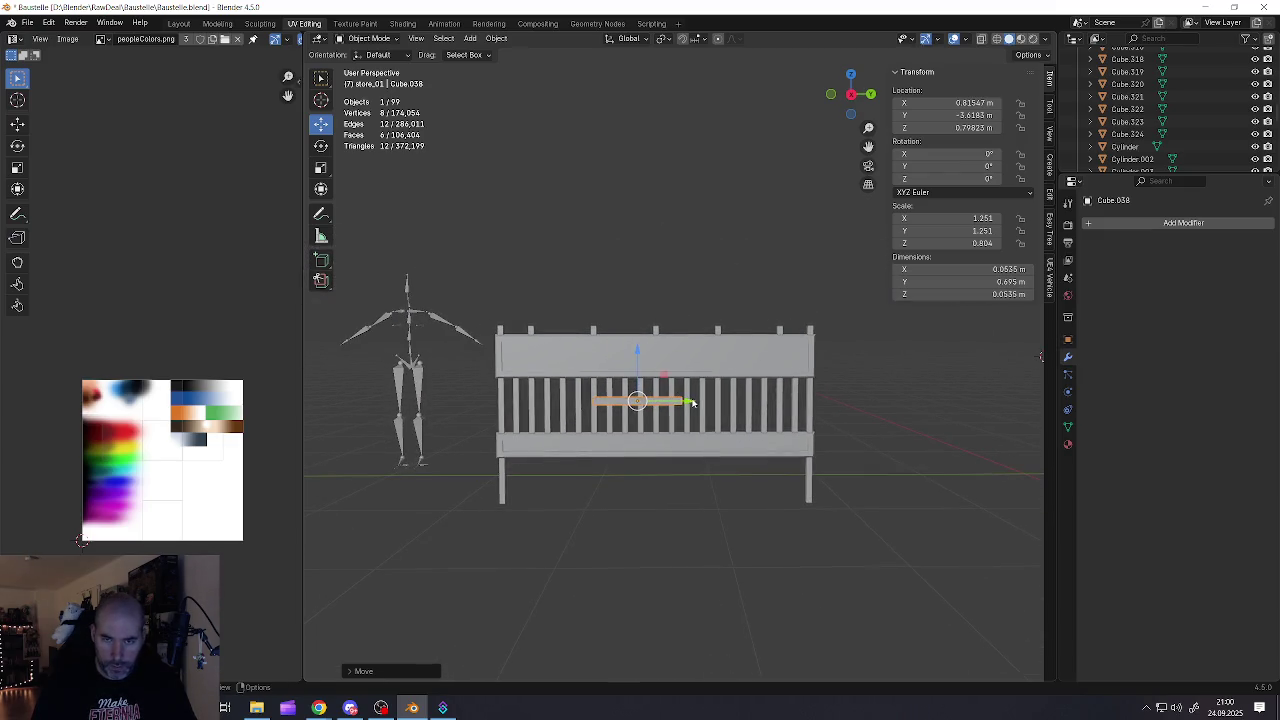
left_click_drag(693, 402, 707, 400)
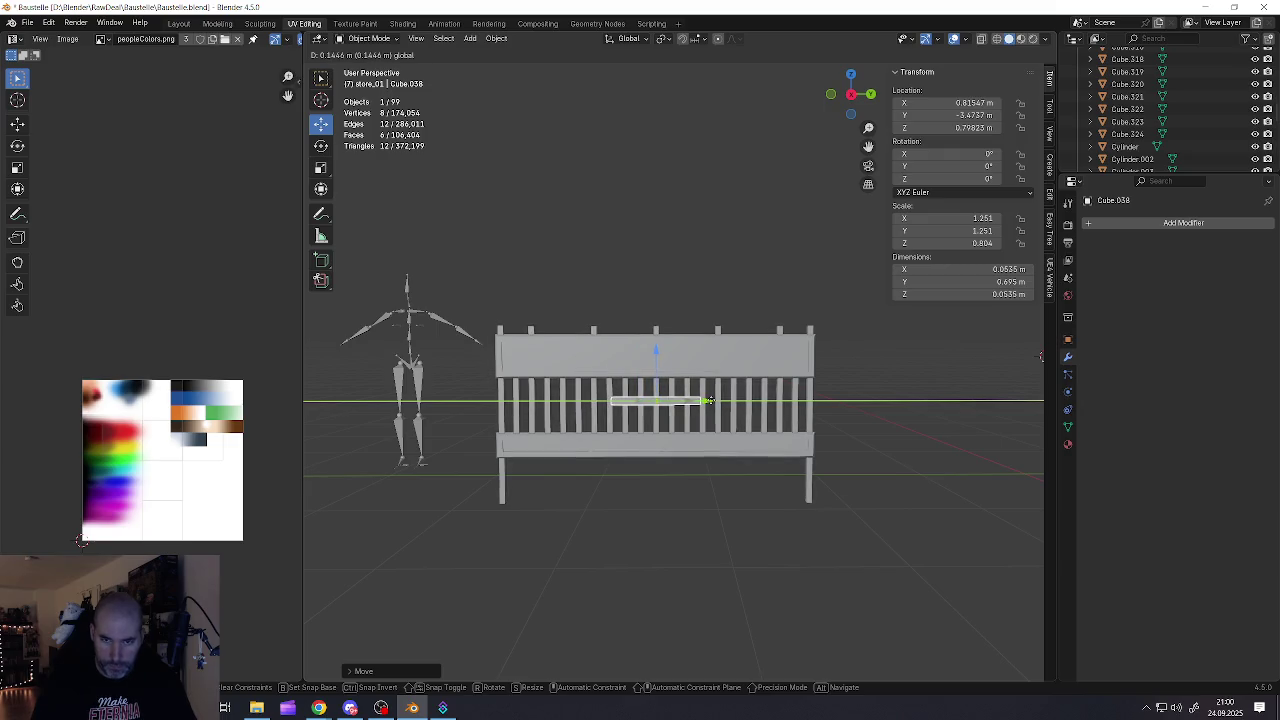
scroll(663, 395, "up", 4)
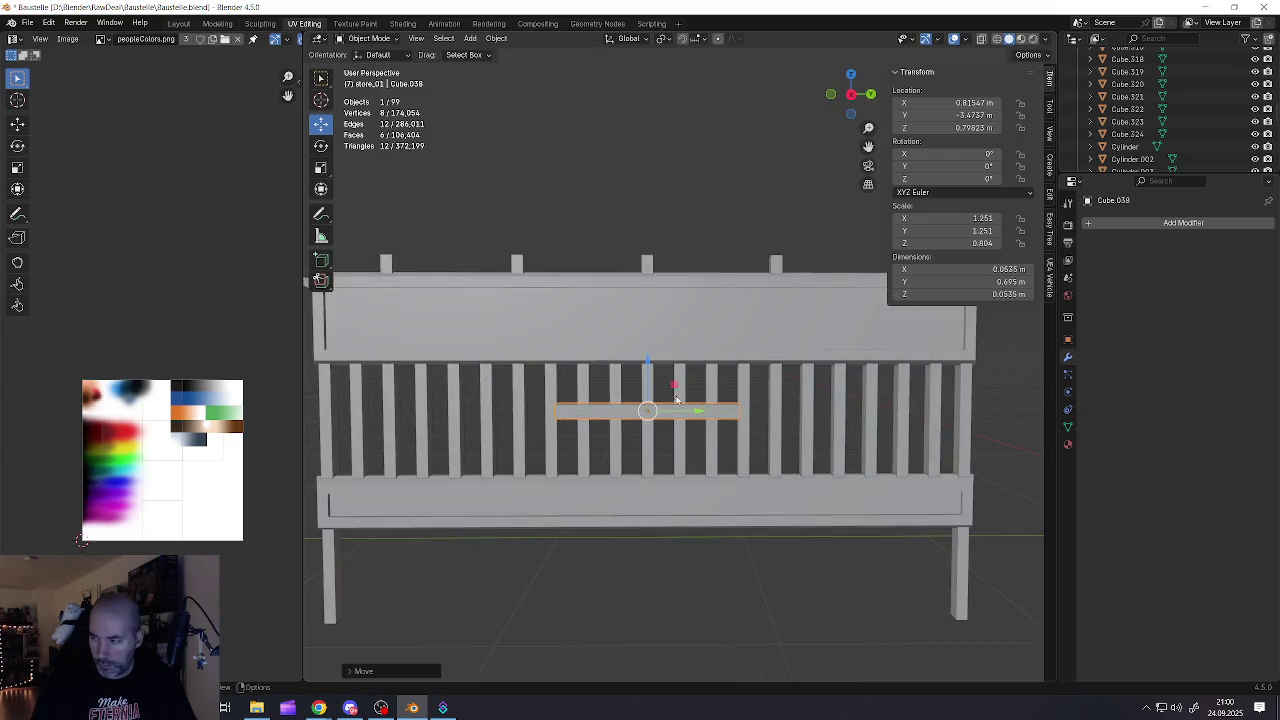
Scale the board taller along Z and narrower along Y
key("s")
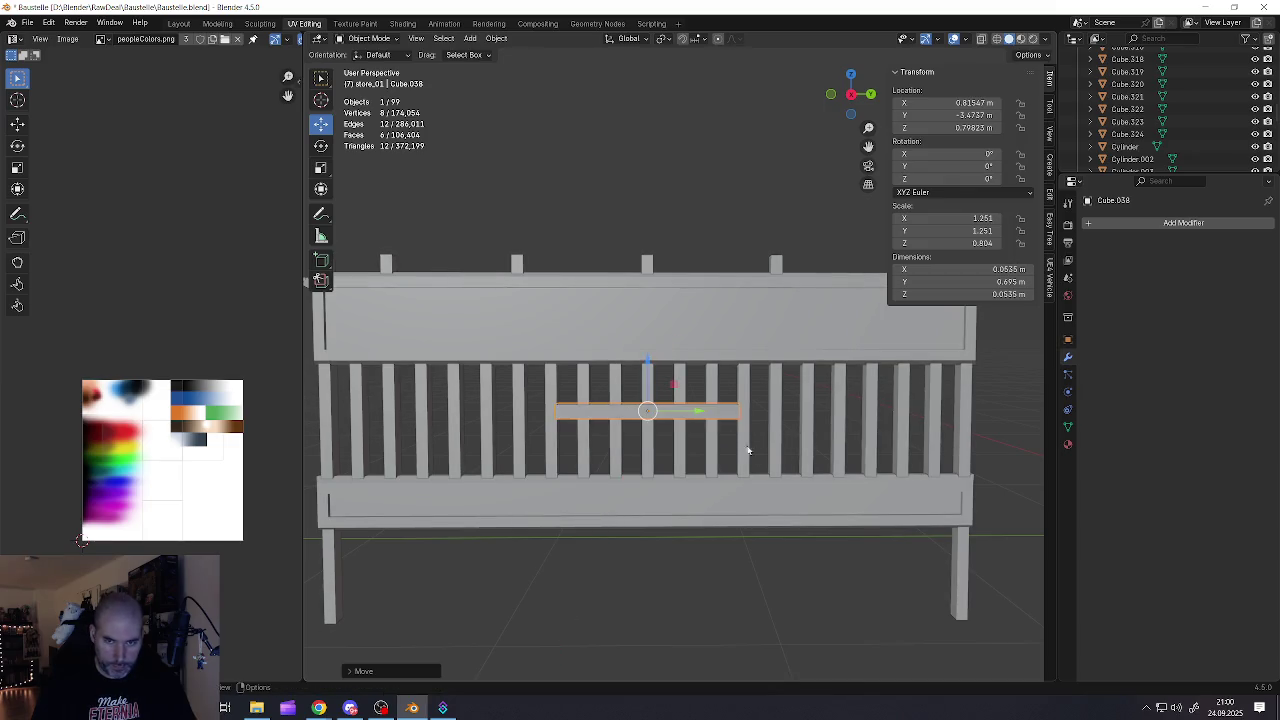
key("z")
key("Escape")
key("s")
key("z")
left_click(907, 541)
key("s")
key("y")
left_click(740, 488)
Readjust the panel's Z height to about 0.33 m by 0.18 m
key("s")
key("z")
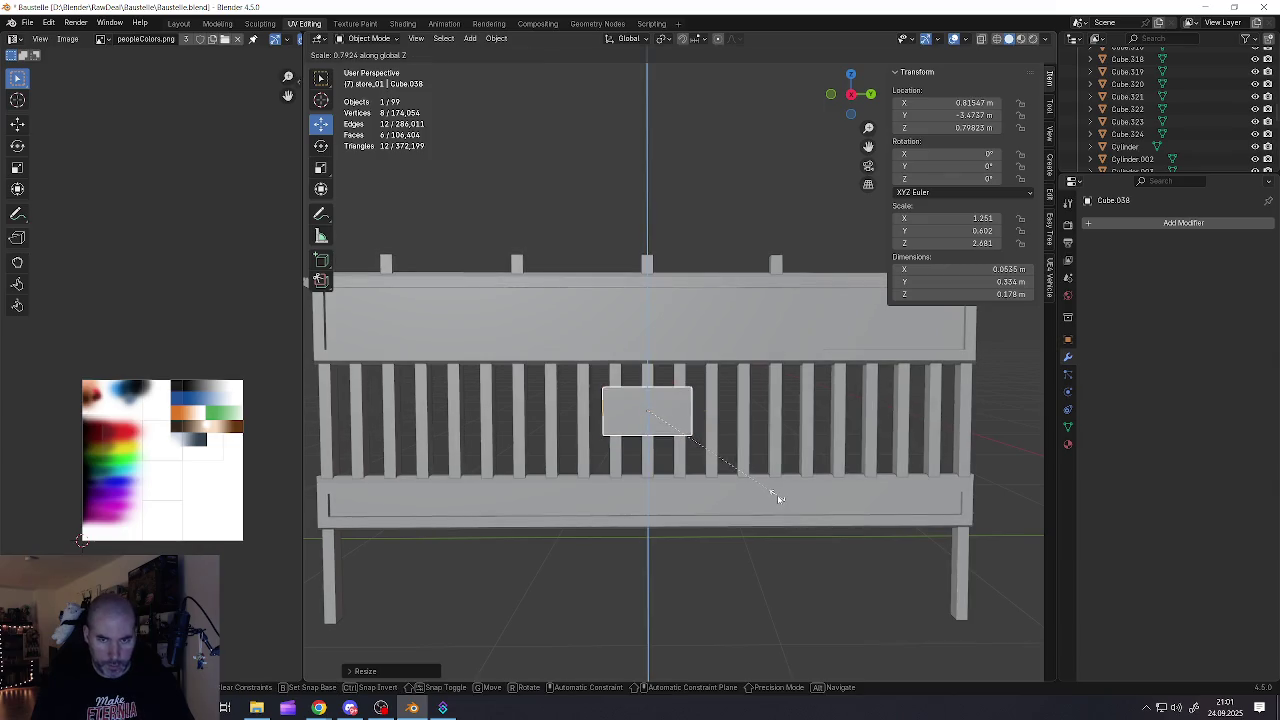
left_click(779, 497)
scroll(593, 378, "up", 4)
mouse_move(593, 378)
middle_mouse_down()
mouse_move(660, 420)
mouse_move(650, 416)
mouse_move(686, 397)
middle_mouse_up()
scroll(640, 413, "up", 3)
Nudge the panel along X to 0.8185 m, flush against the middle slats
key("g")
key("x")
left_click(668, 403)
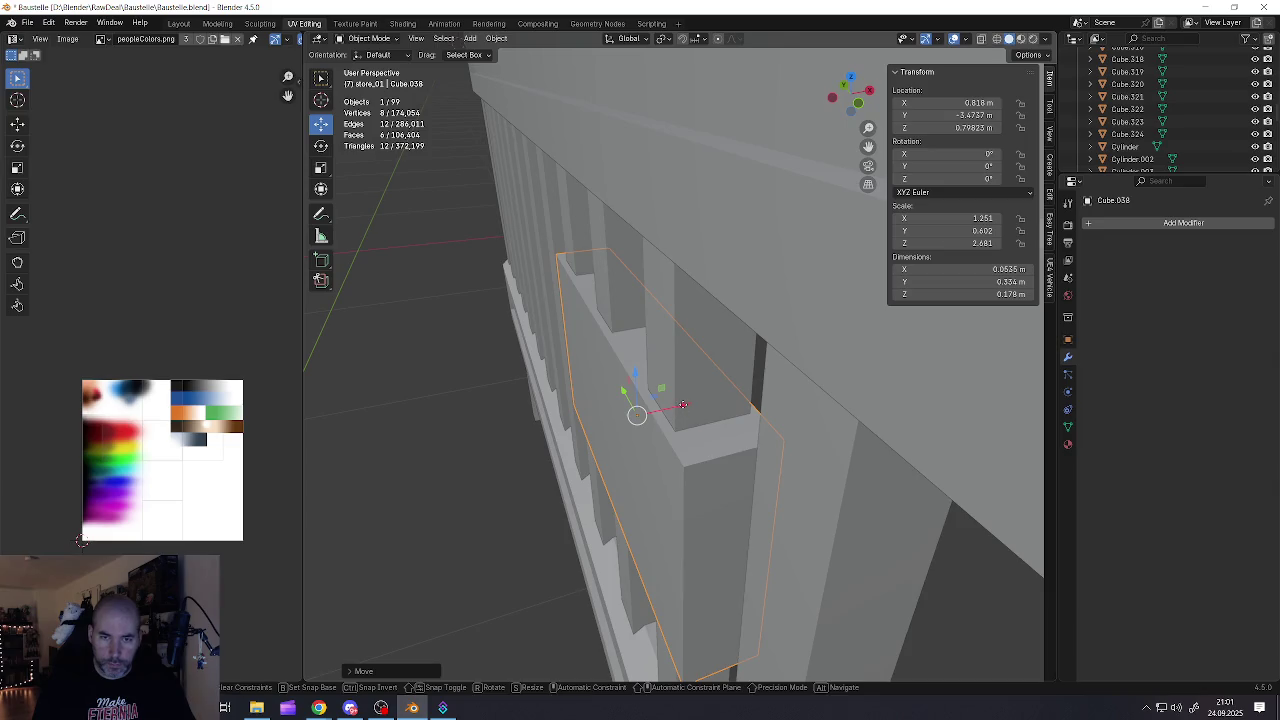
key("g")
key("x")
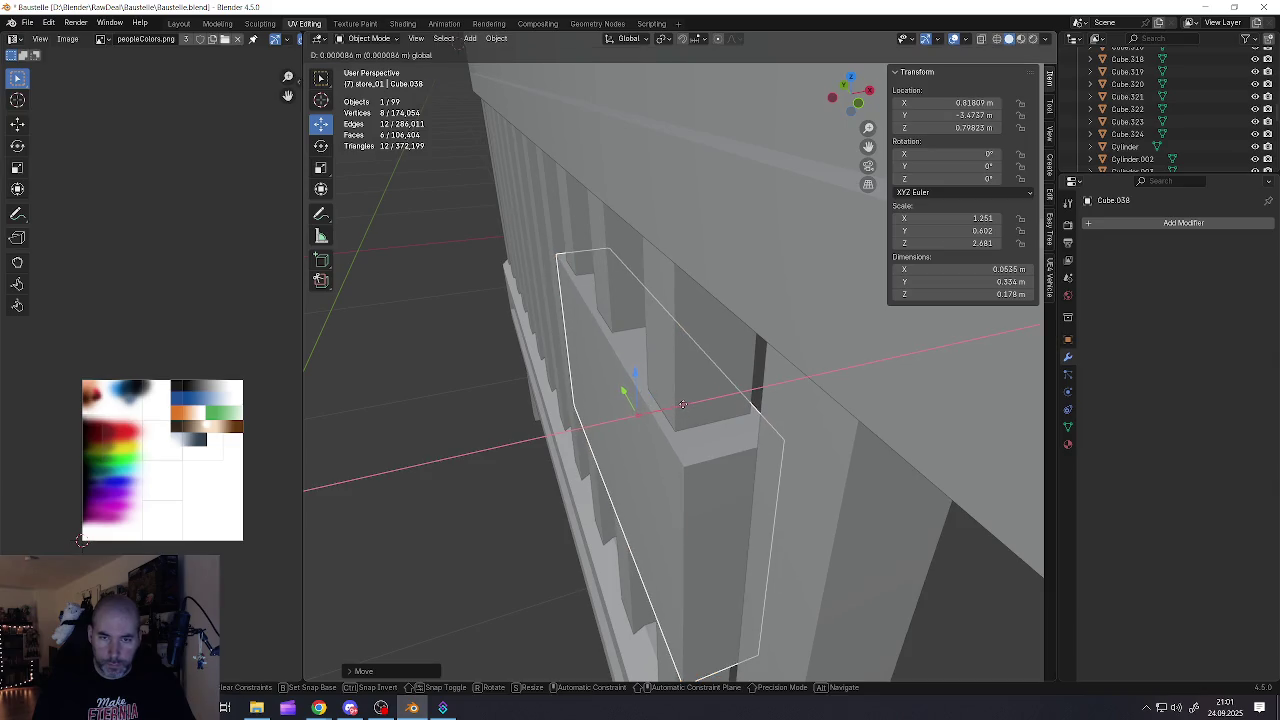
left_click(682, 404)
Orbit back around the fence and select the sign panel
mouse_move(682, 404)
middle_mouse_down()
mouse_move(640, 392)
mouse_move(663, 380)
mouse_move(574, 360)
middle_mouse_up()
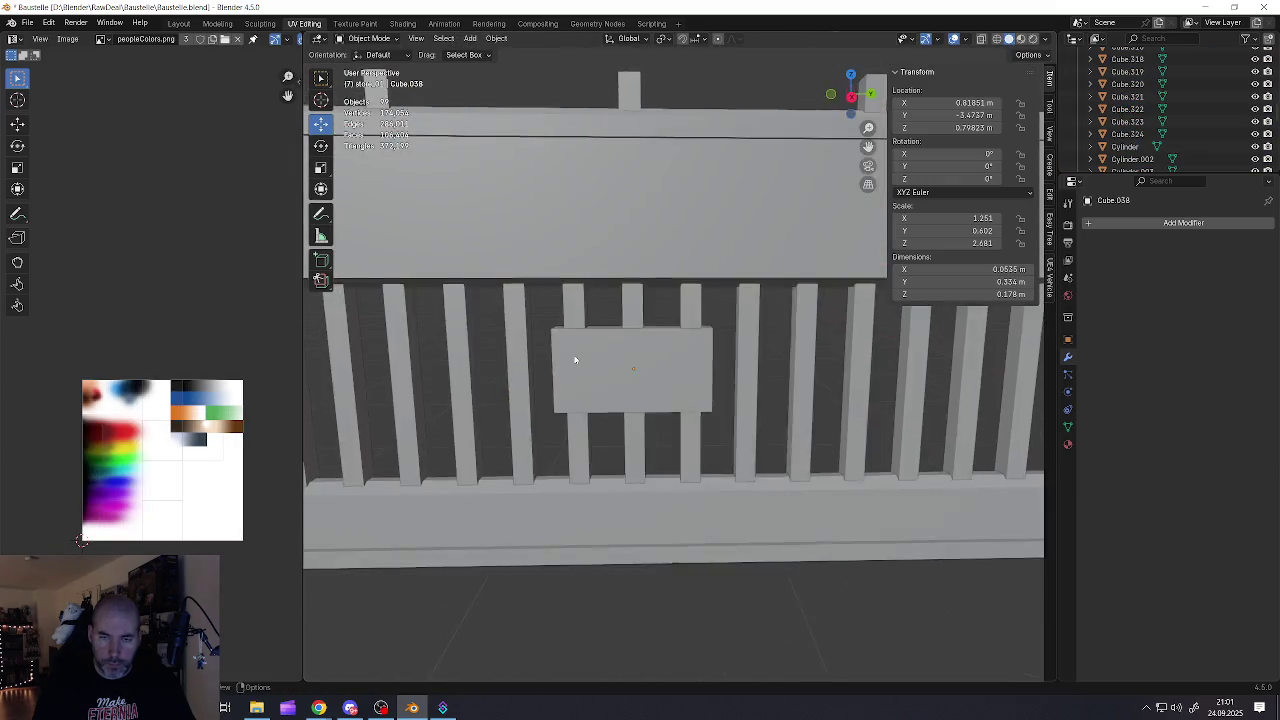
scroll(600, 380, "down", 4)
scroll(650, 397, "down", 2)
left_click(650, 394)
Add the rails, slats and legs to the selection and join everything into one object
left_click(663, 428, "shift")
left_click(677, 417, "shift")
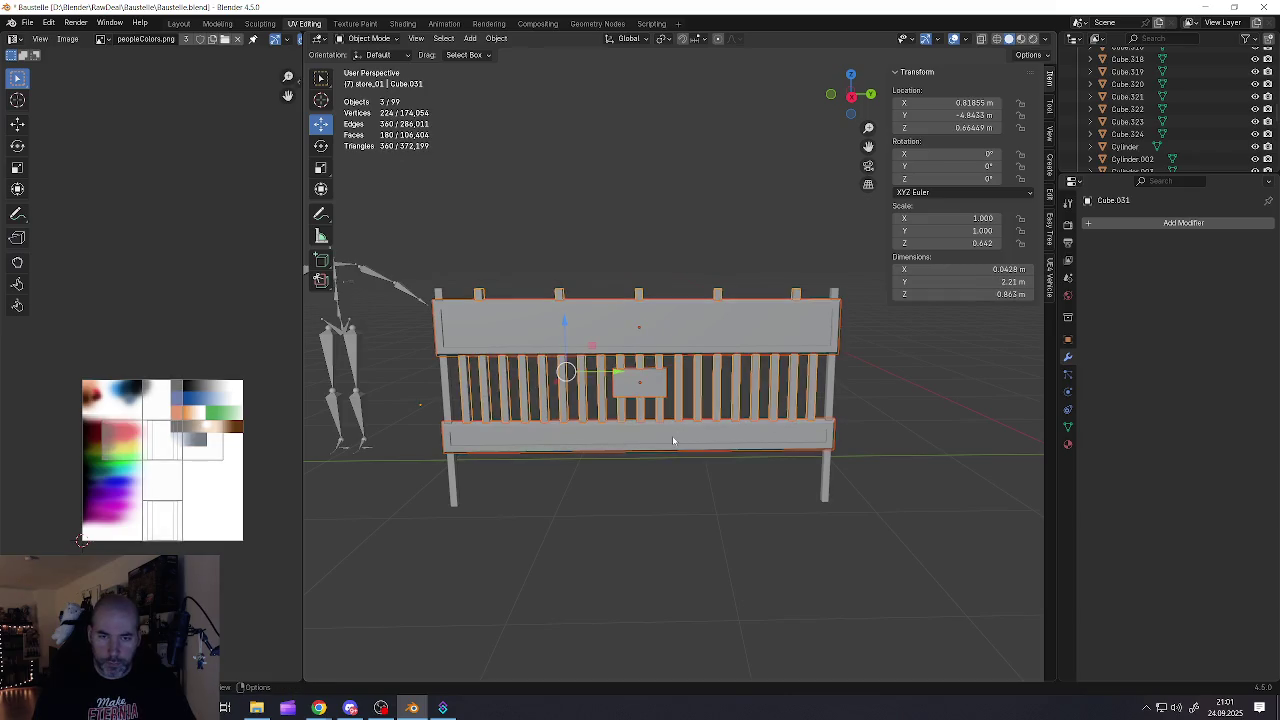
left_click(452, 482, "shift")
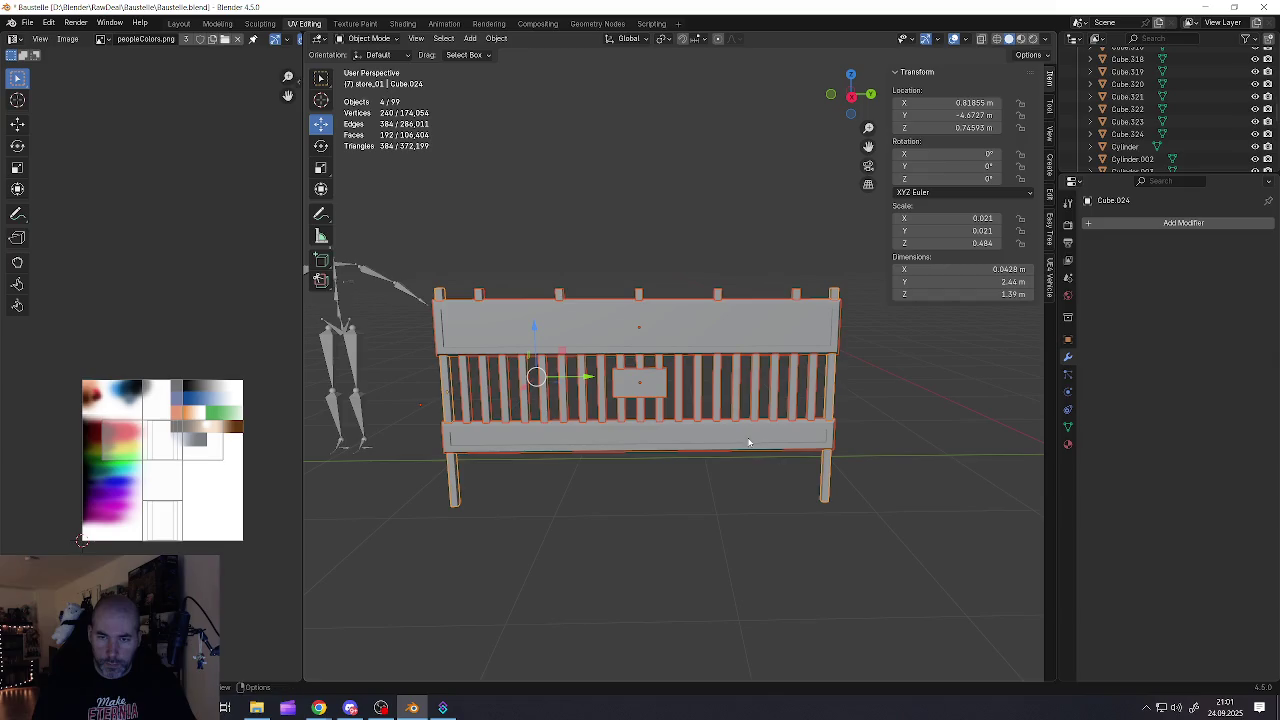
right_click(750, 443)
left_click(666, 418)
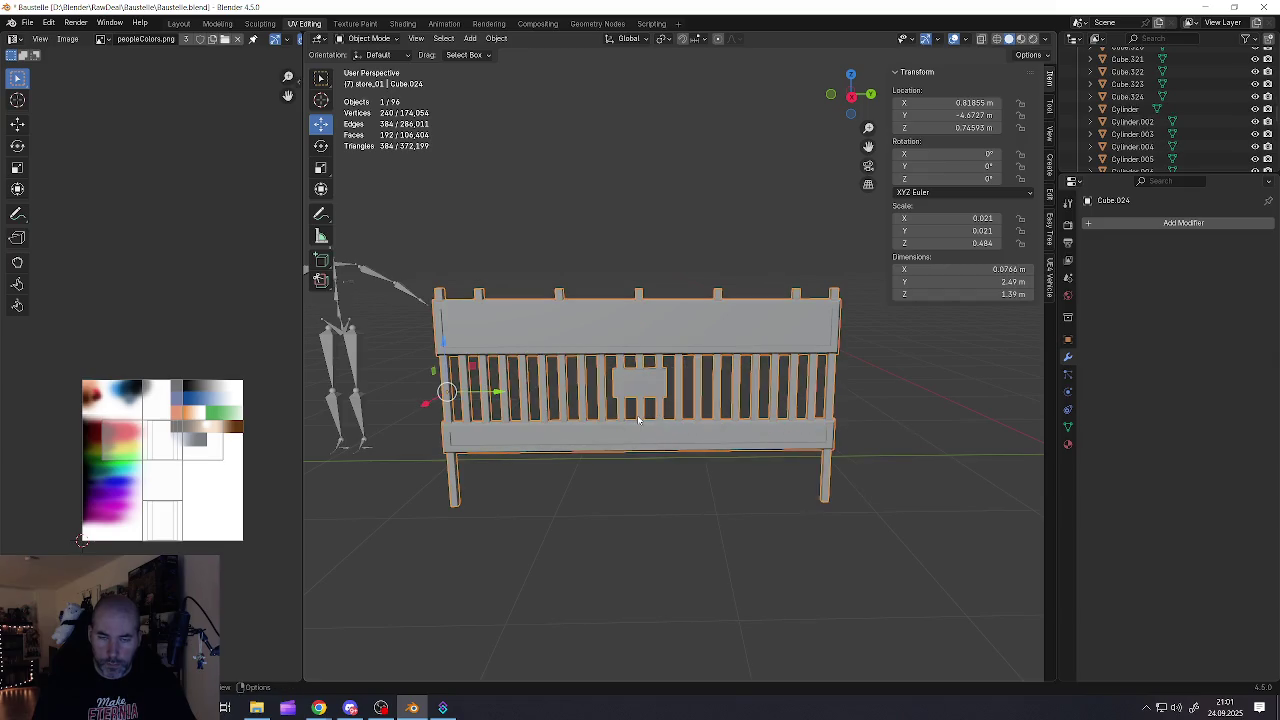
Set the joined fence's origin to its geometry
right_click(638, 420)
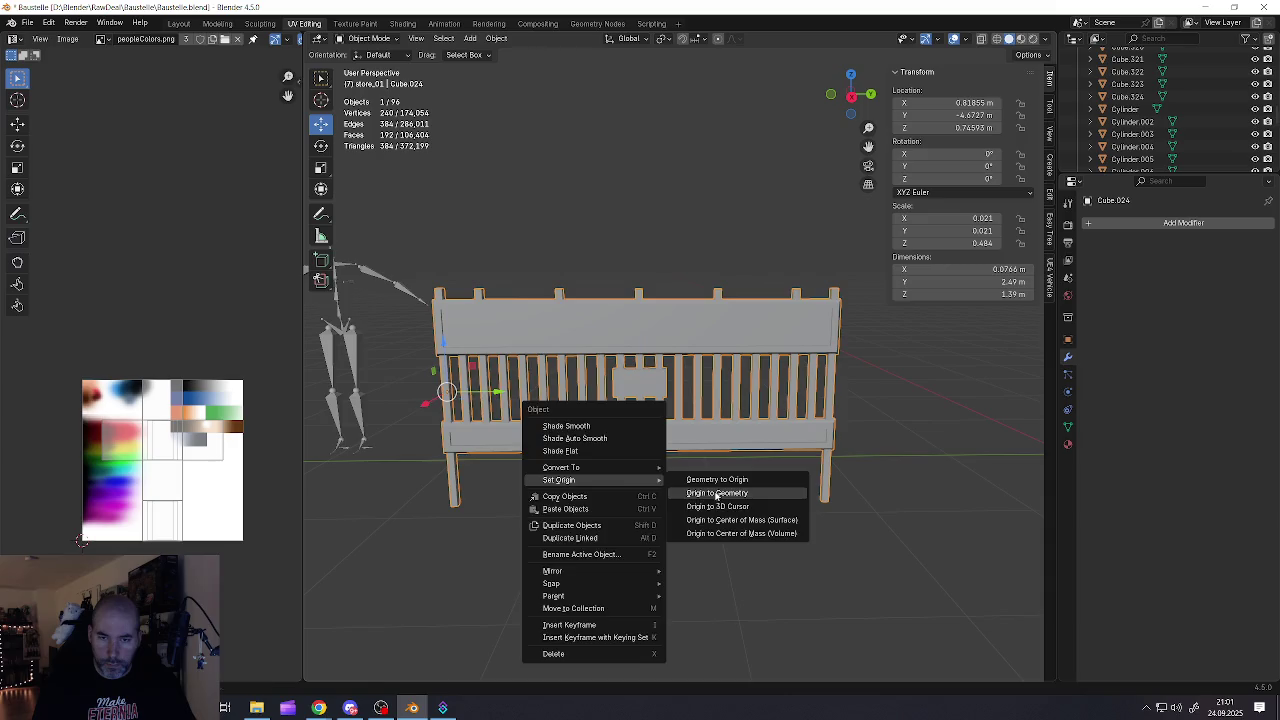
left_click(716, 493)
middle_click_drag(600, 490, 438, 486)
key("Tab")
Select the bottom faces of both legs in Edit Mode to check the fence base
left_click(413, 479)
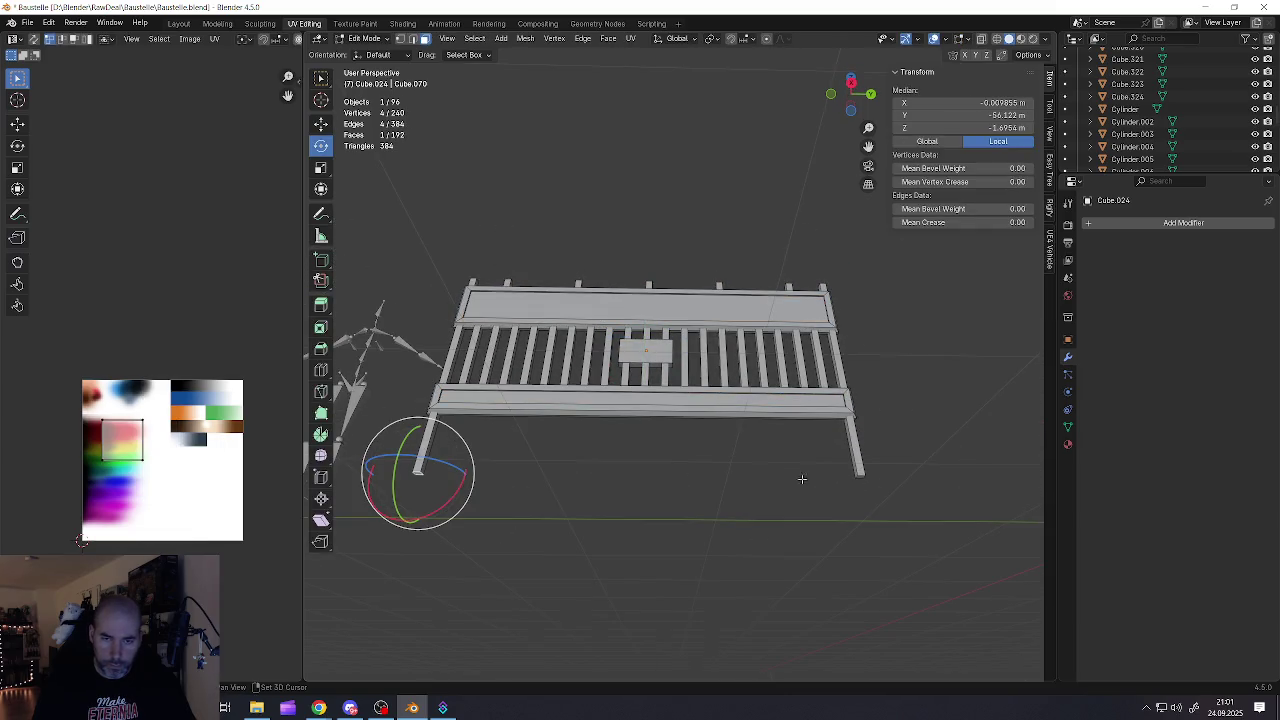
left_click(861, 474, "shift")
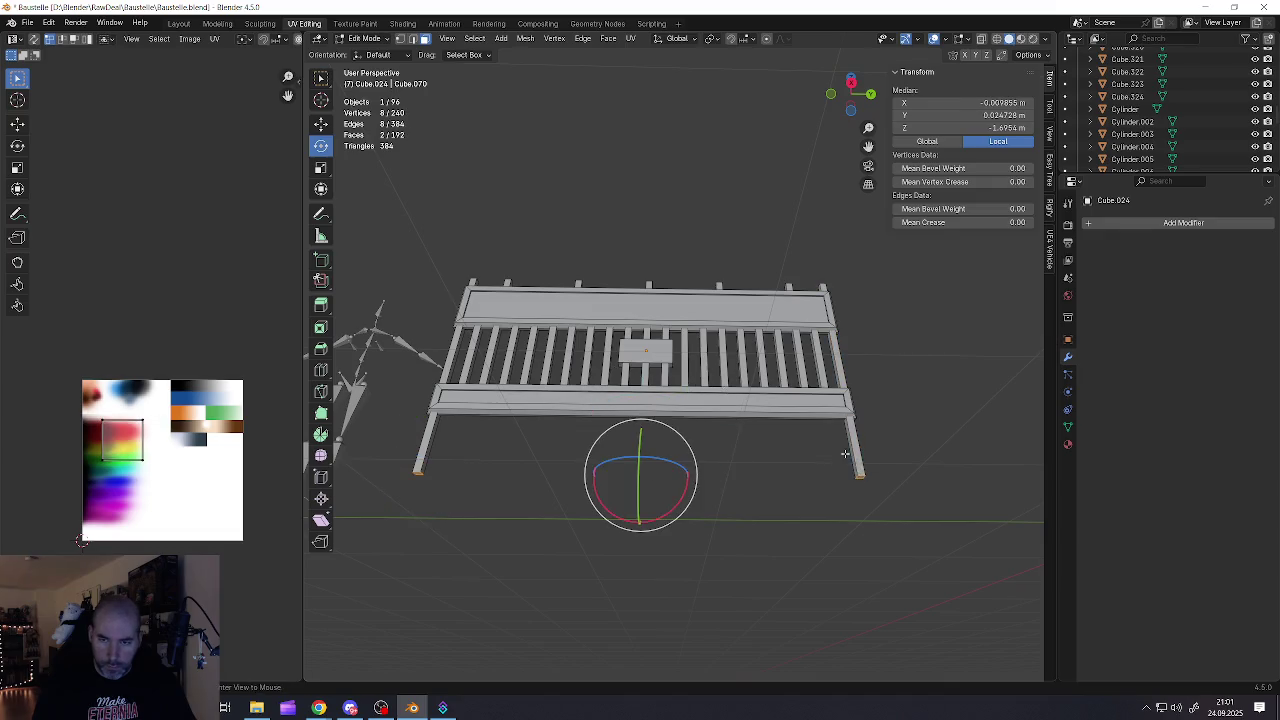
middle_click_drag(861, 474, 768, 449)
scroll(903, 289, "down", 3)
mouse_move(903, 289)
middle_mouse_down()
mouse_move(817, 334)
mouse_move(813, 366)
mouse_move(689, 382)
middle_mouse_up()
key("Tab")
Snap the 3D cursor to the world origin and move the fence onto it
left_click(496, 39)
mouse_move(510, 115)
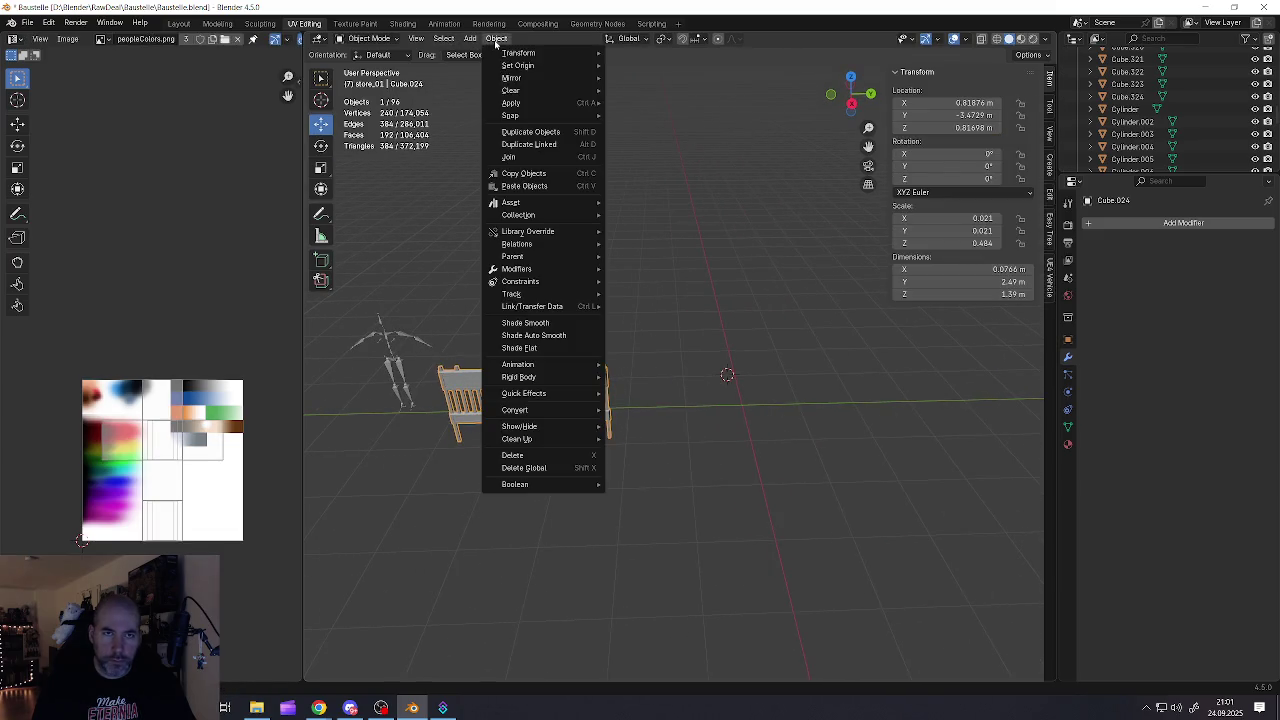
left_click(647, 183)
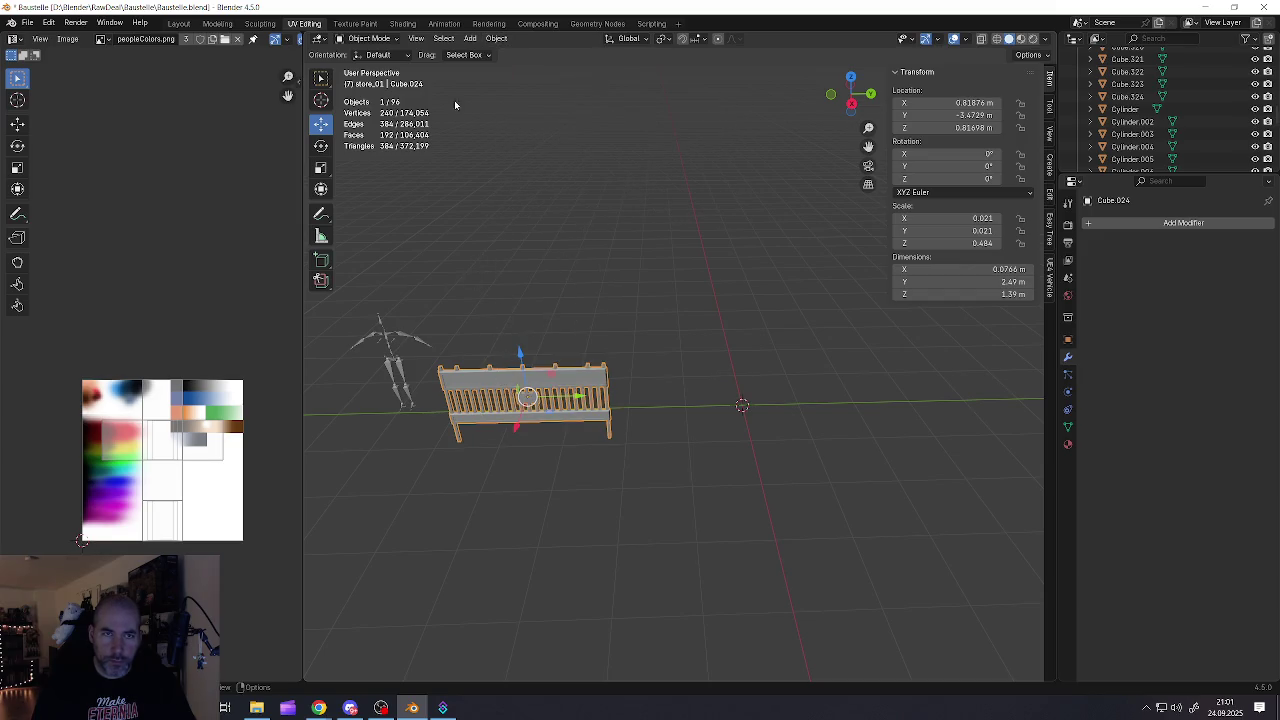
left_click(500, 40)
mouse_move(511, 115)
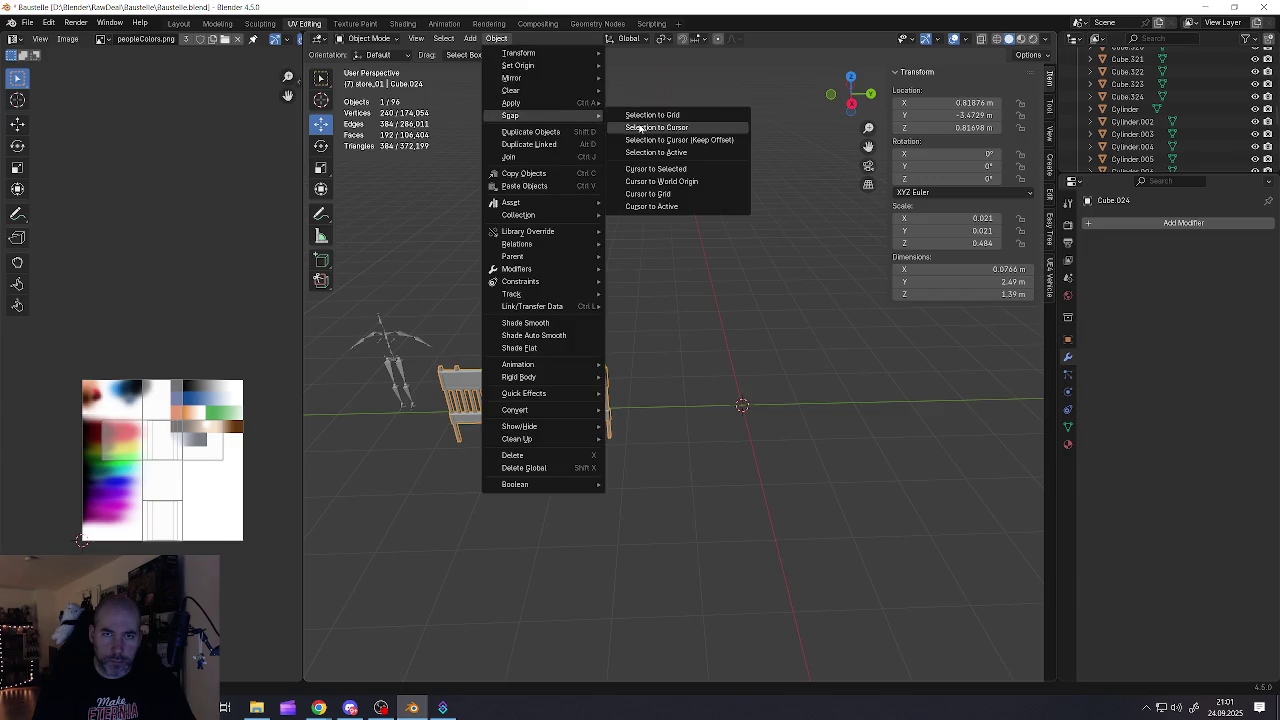
left_click(640, 128)
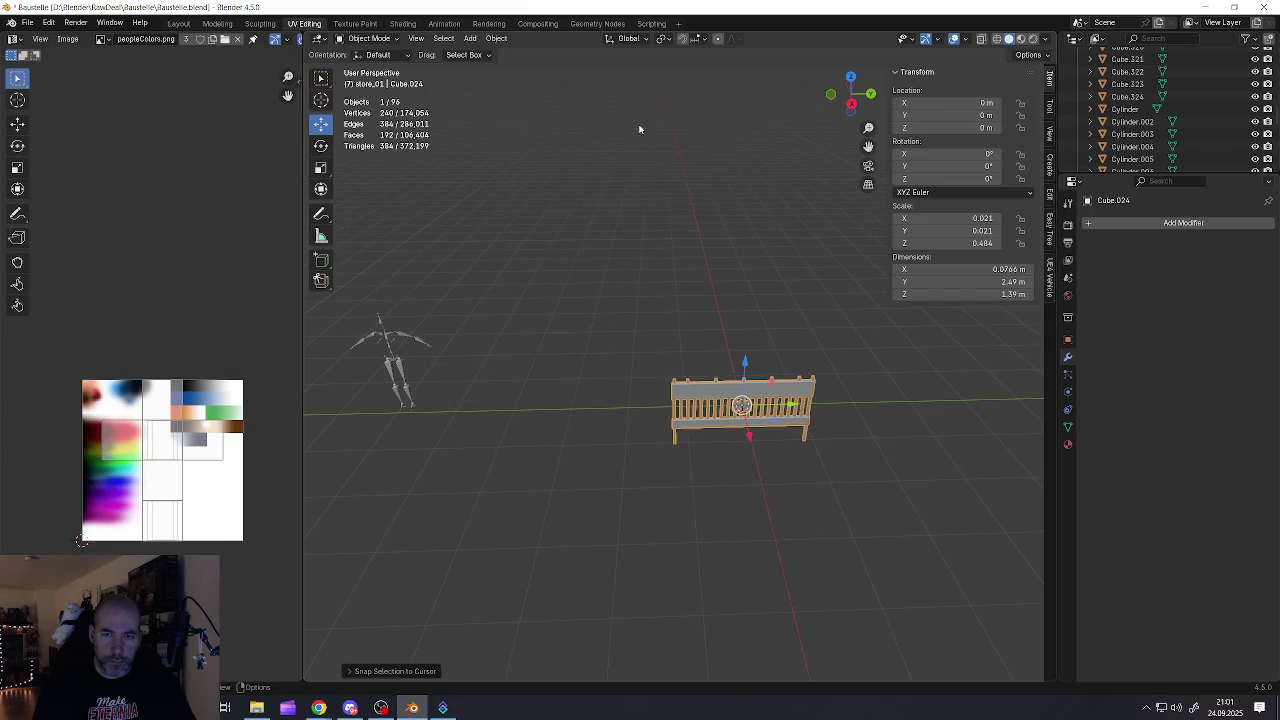
middle_click_drag(748, 314, 642, 311, "shift")
Raise the whole fence mesh along Z so the legs' feet sit at the origin
key("Tab")
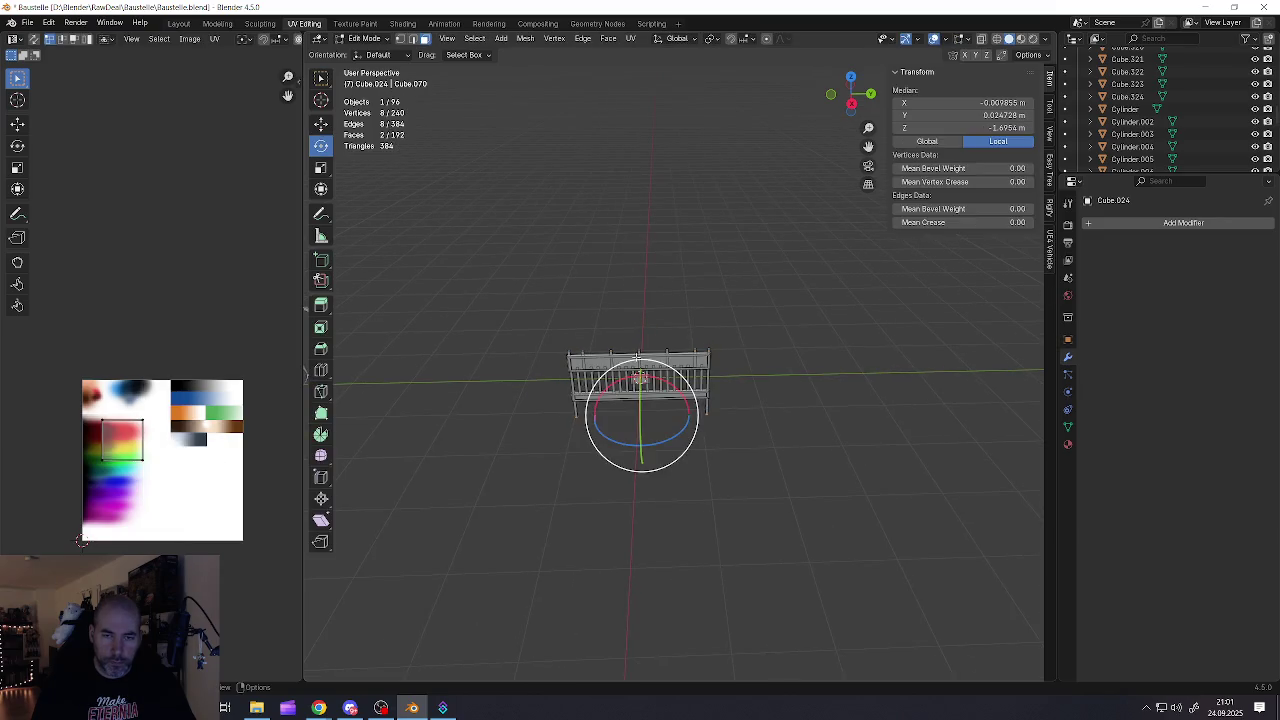
key("a")
key("KP_Decimal")
key("KP_3")
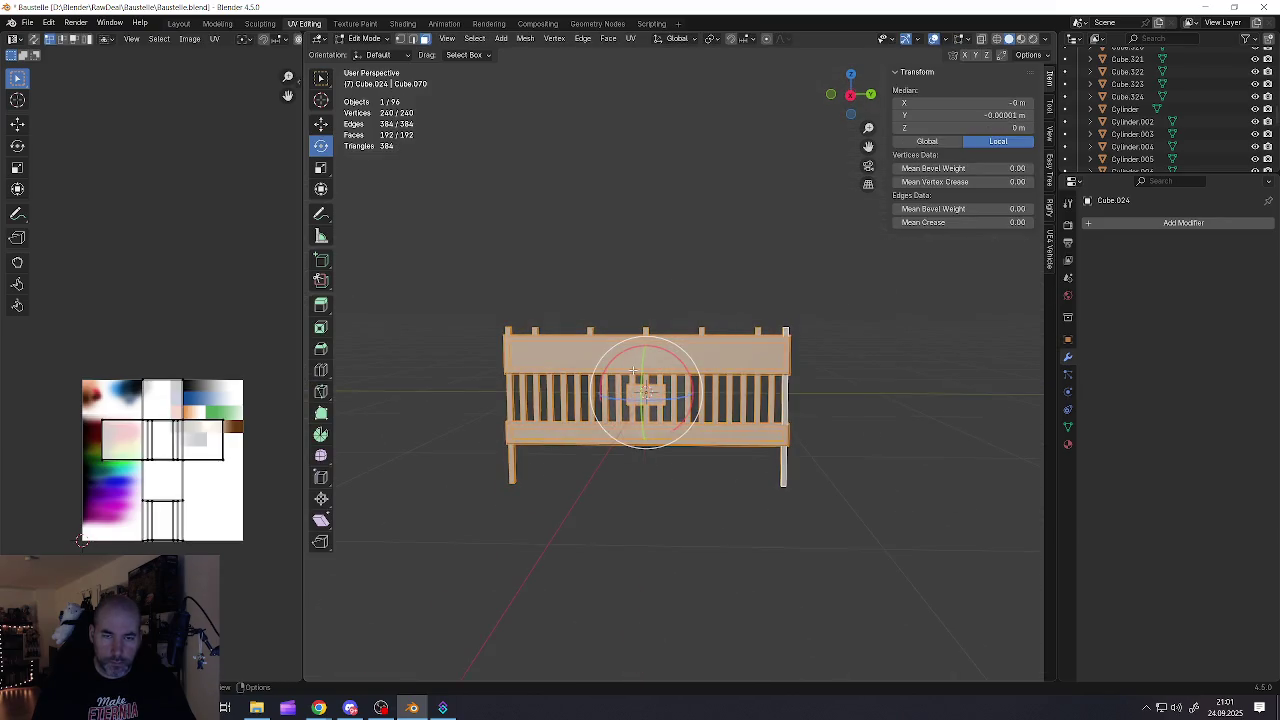
key("shift+space")
key("g")
mouse_move(648, 333)
left_mouse_down()
mouse_move(655, 248)
mouse_move(642, 247)
left_mouse_up()
key("Tab")
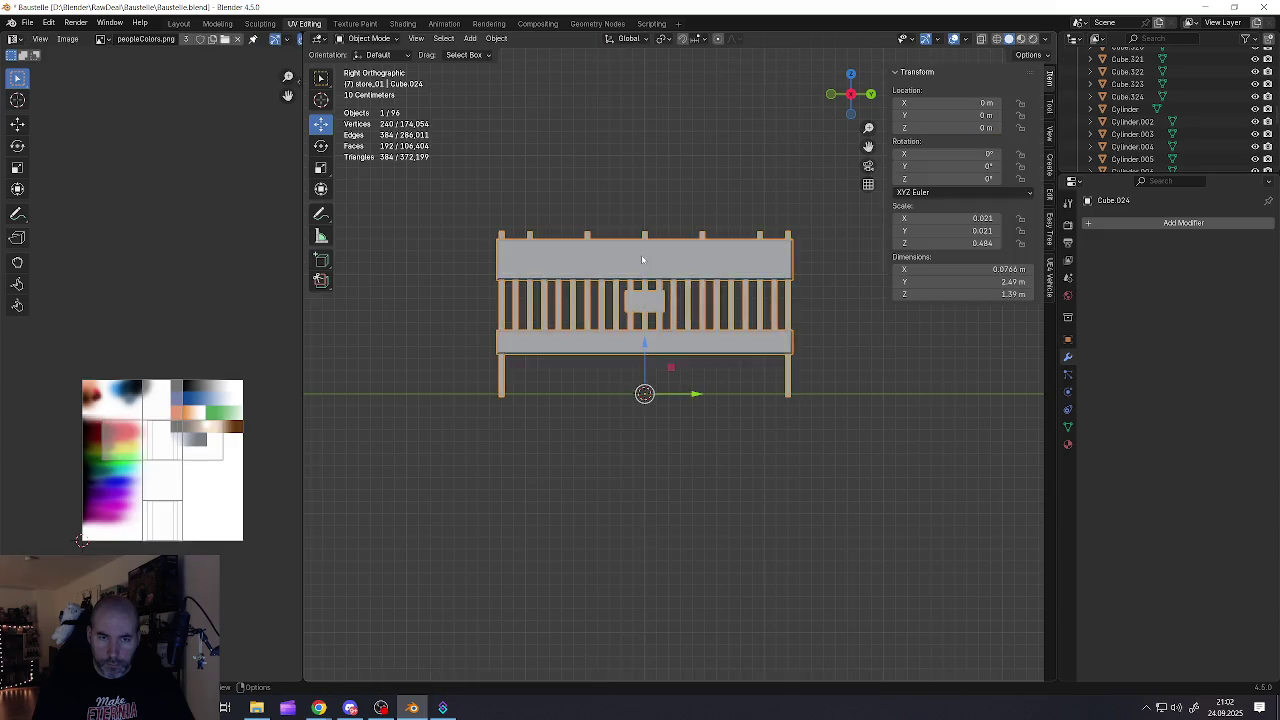
Move the human rig beside the fence to compare size, then undo the move
scroll(644, 260, "down", 6)
middle_click_drag(640, 300, 633, 272)
left_click(425, 270)
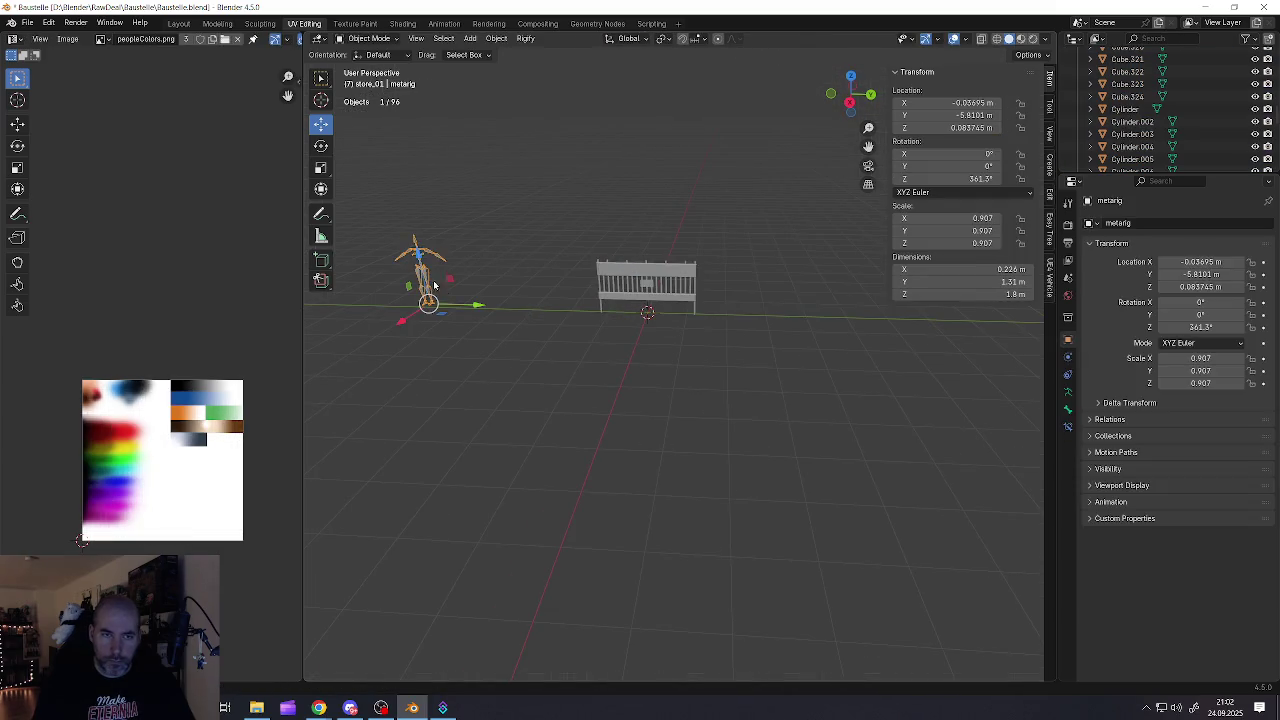
left_click_drag(478, 307, 636, 307)
scroll(636, 307, "up", 3)
mouse_move(636, 307)
middle_mouse_down()
mouse_move(679, 286)
mouse_move(771, 277)
mouse_move(618, 282)
middle_mouse_up()
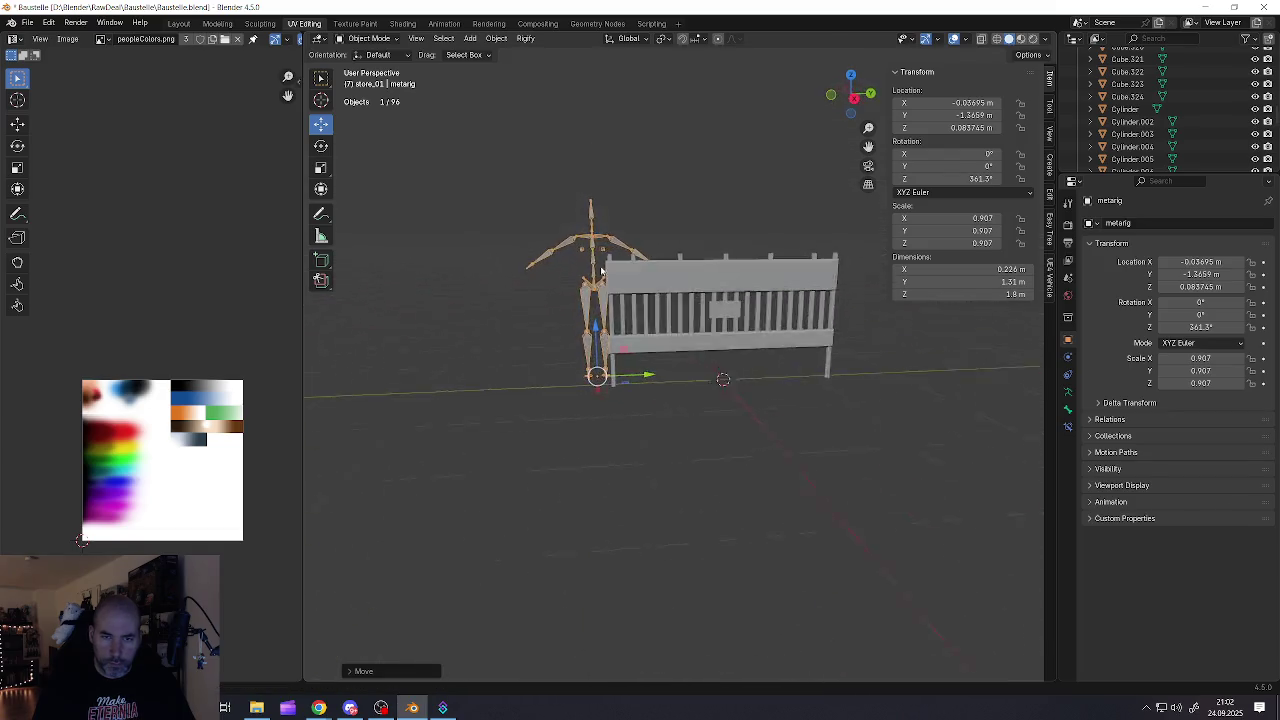
scroll(618, 282, "down", 4)
key("ctrl+z")
key("ctrl+z")
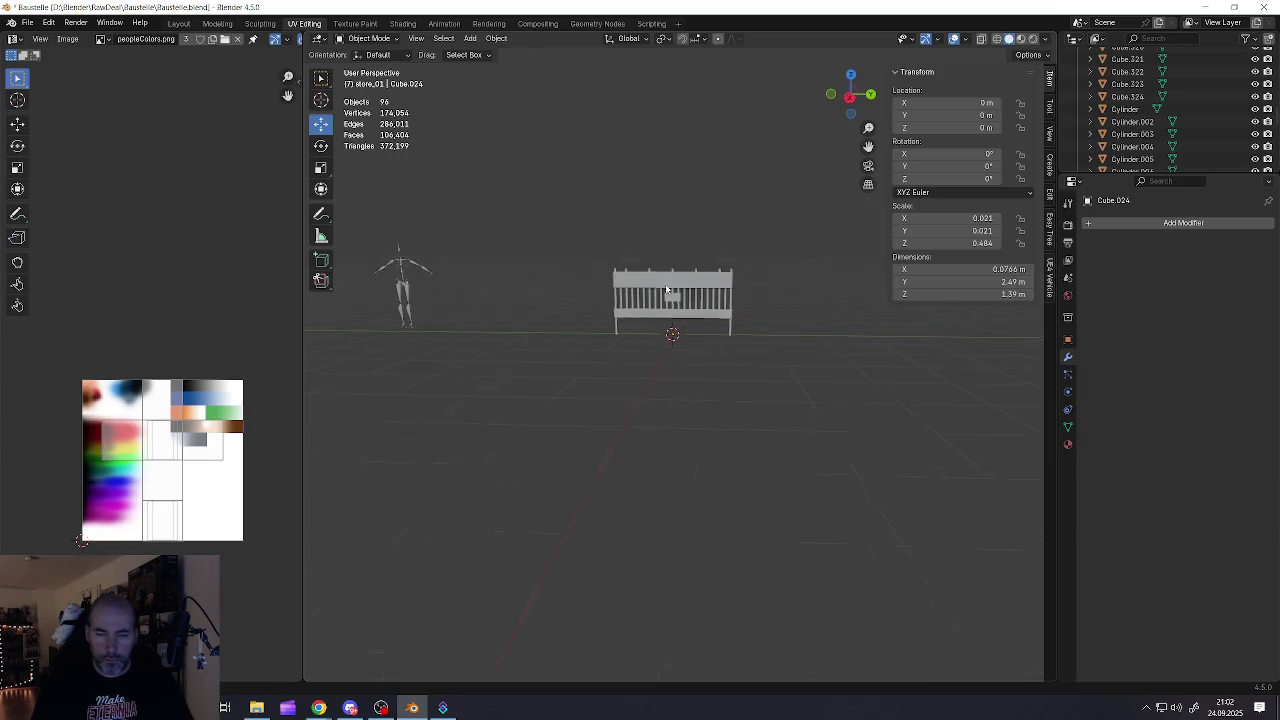
Apply rotation and scale to the fence
left_click(683, 295)
scroll(683, 295, "up", 3)
middle_click_drag(683, 295, 646, 313)
key("ctrl+a")
left_click(646, 313)
scroll(646, 313, "up", 2)
scroll(704, 334, "down", 1)
scroll(704, 334, "down", 2)
mouse_move(704, 334)
middle_mouse_down()
mouse_move(593, 329)
mouse_move(803, 354)
mouse_move(857, 403)
mouse_move(905, 376)
mouse_move(703, 357)
middle_mouse_up()
scroll(703, 357, "up", 2)
scroll(703, 357, "down", 2)
Deselect everything, save the scene to Baustelle.blend and minimise Blender
key("a")
key("alt+a")
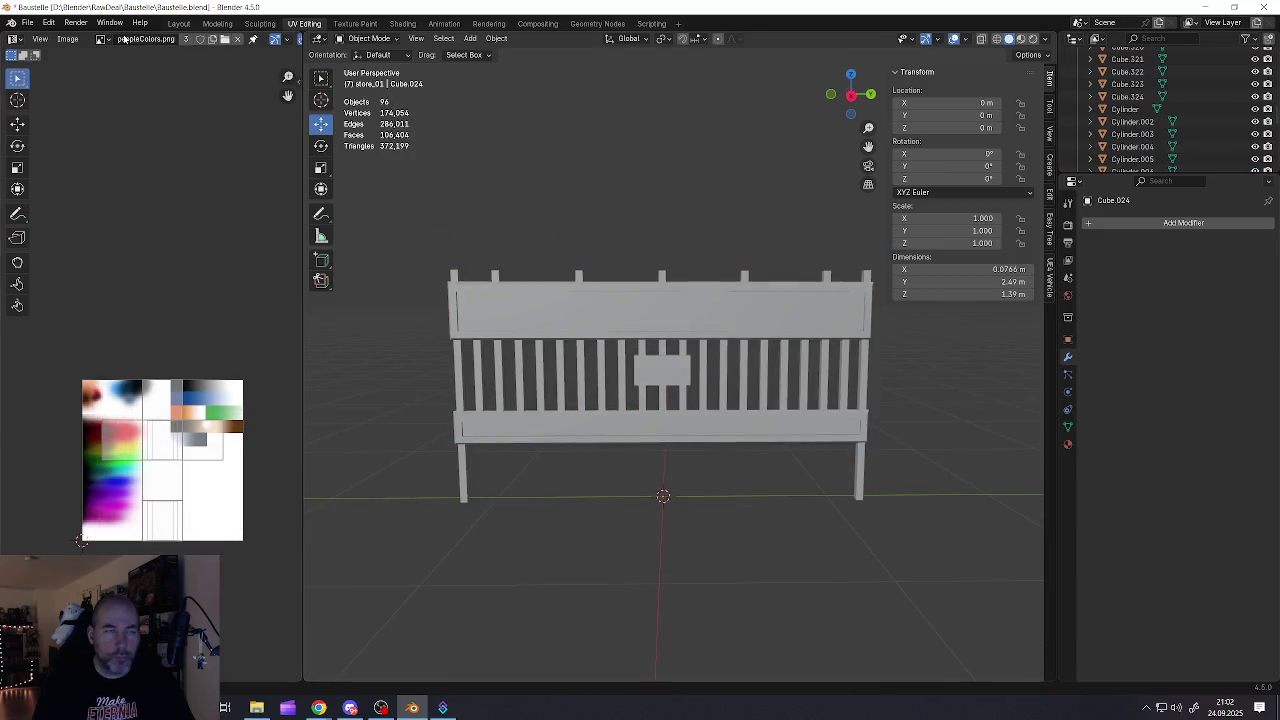
left_click(30, 20)
left_click(48, 97)
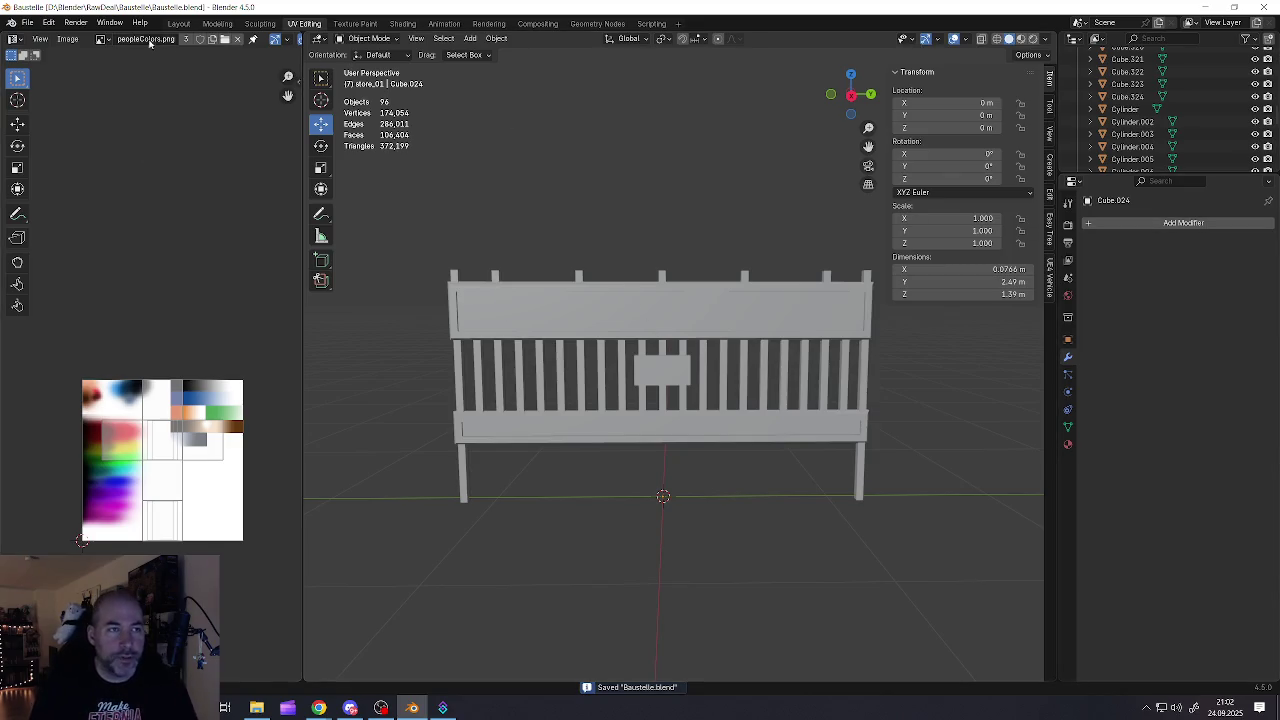
left_click(27, 22)
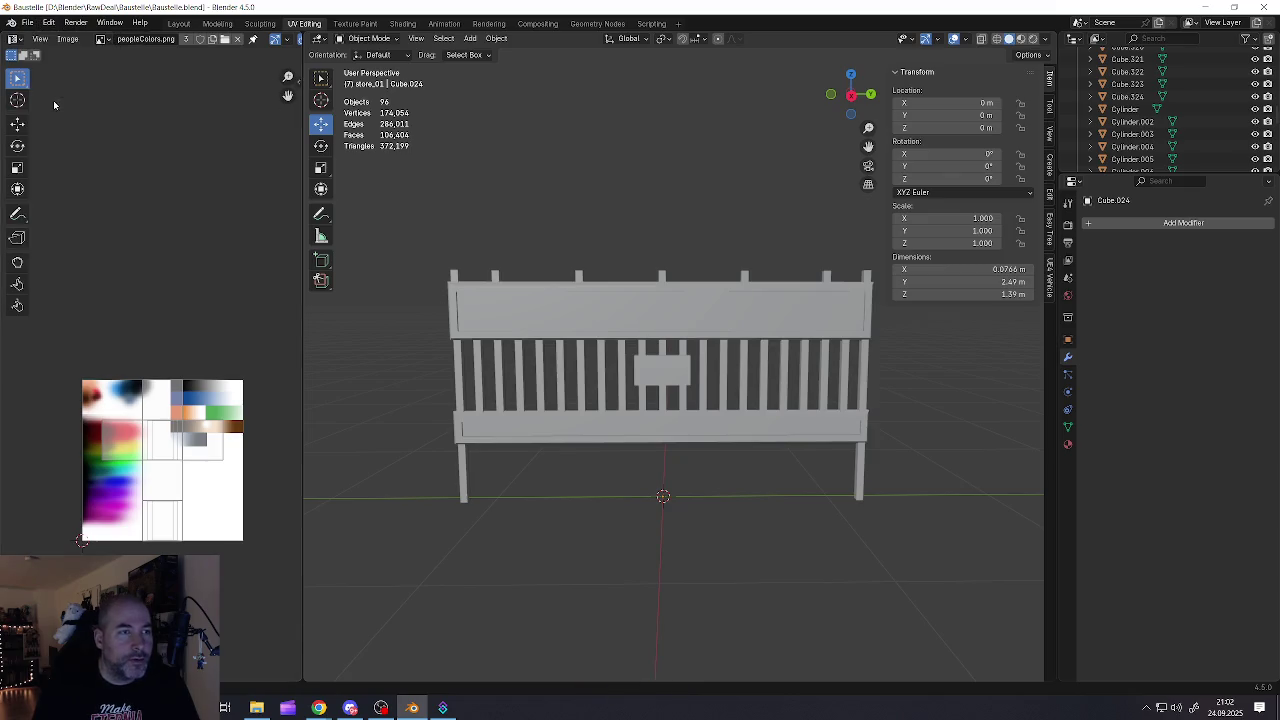
left_click(1205, 7)
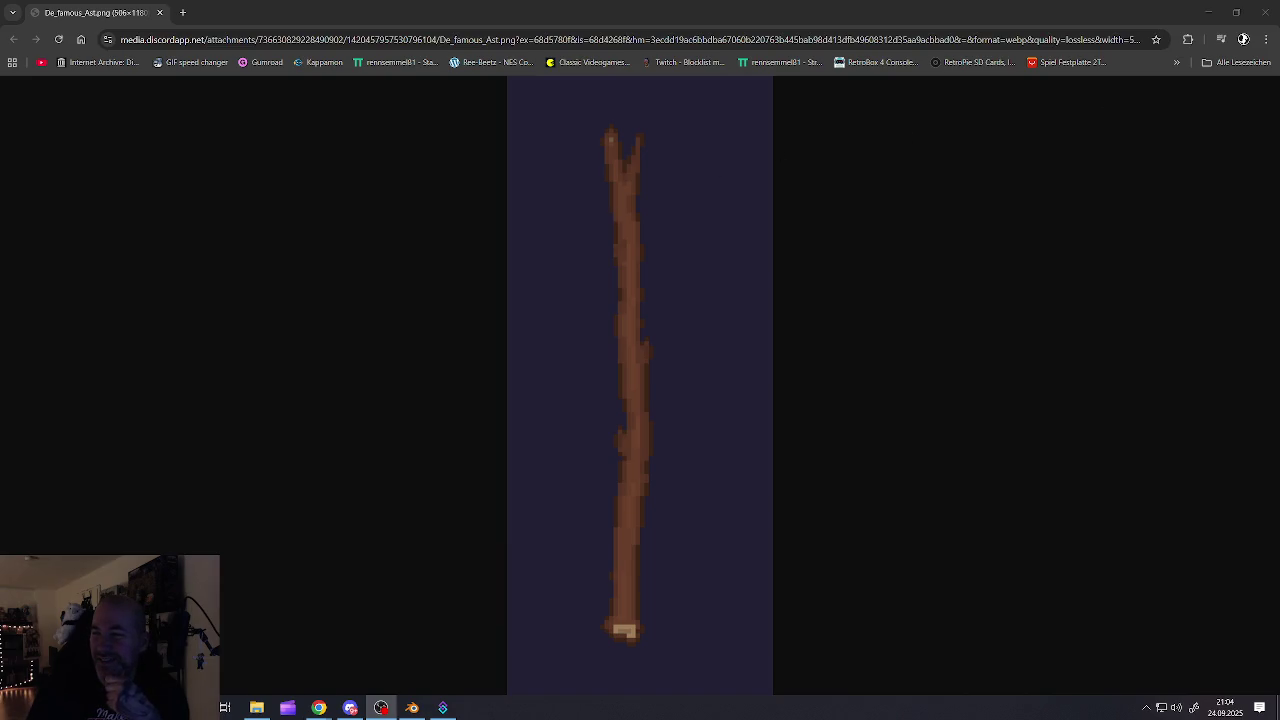
Switch to Chrome and browse the plush dog tabs, ending on the Wuschel.png drawing
key("alt+Tab")
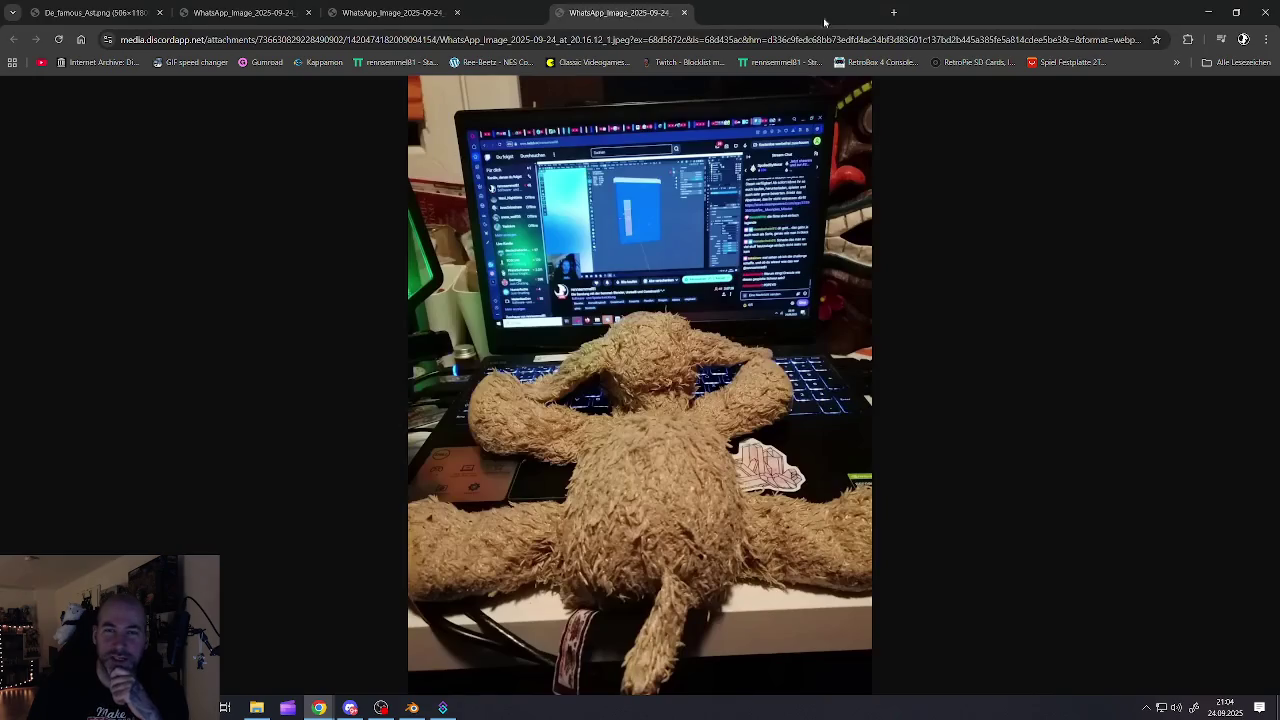
left_click(390, 12)
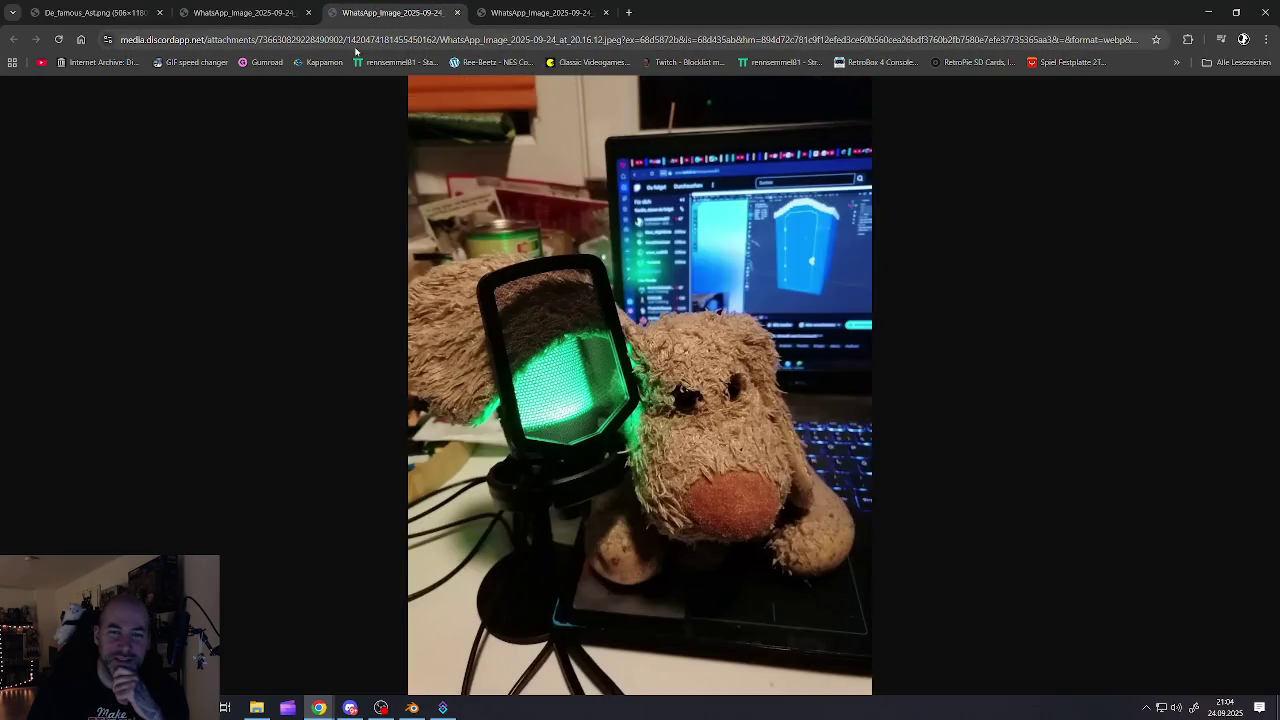
left_click(248, 13)
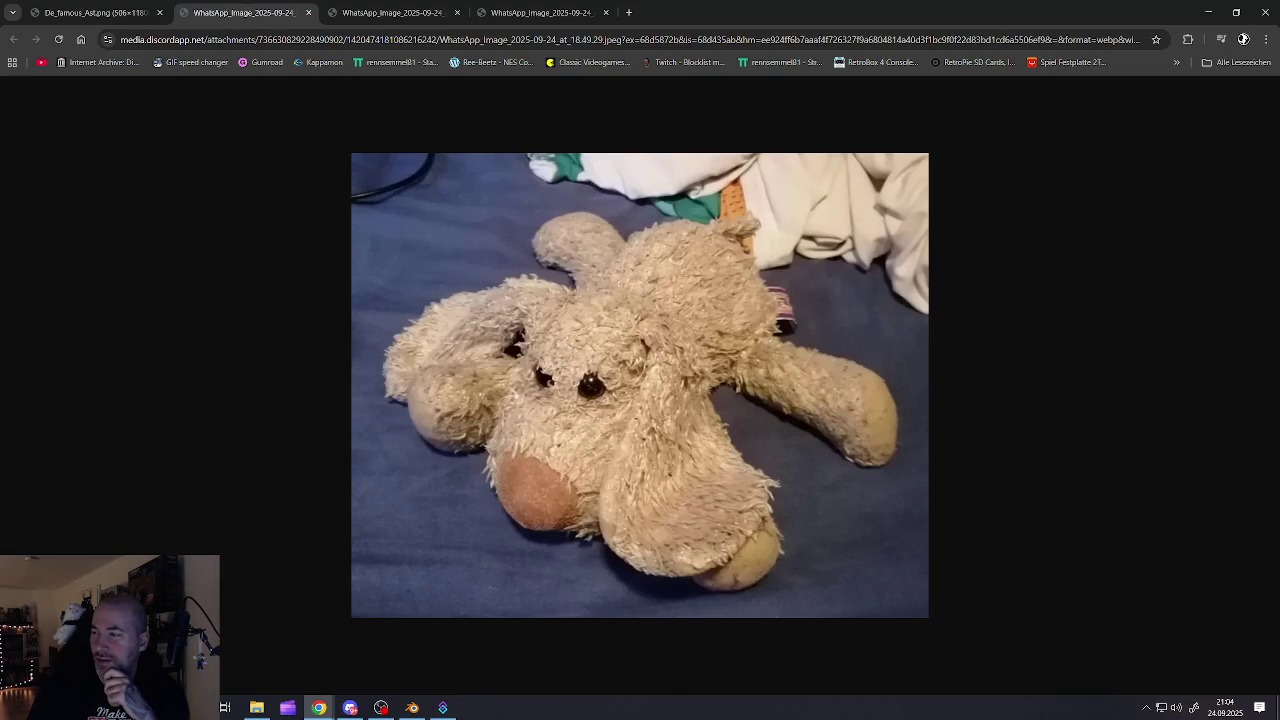
left_click(535, 12)
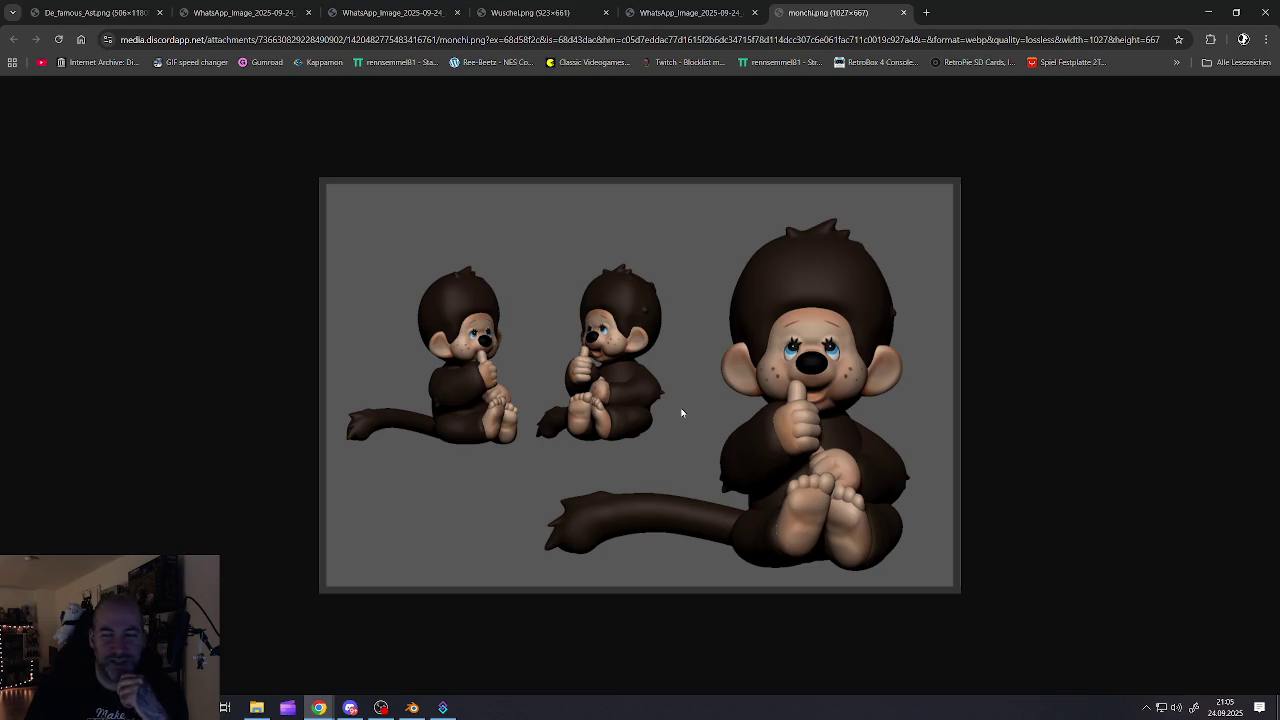
Close all the WhatsApp dog photo tabs
left_click(665, 16)
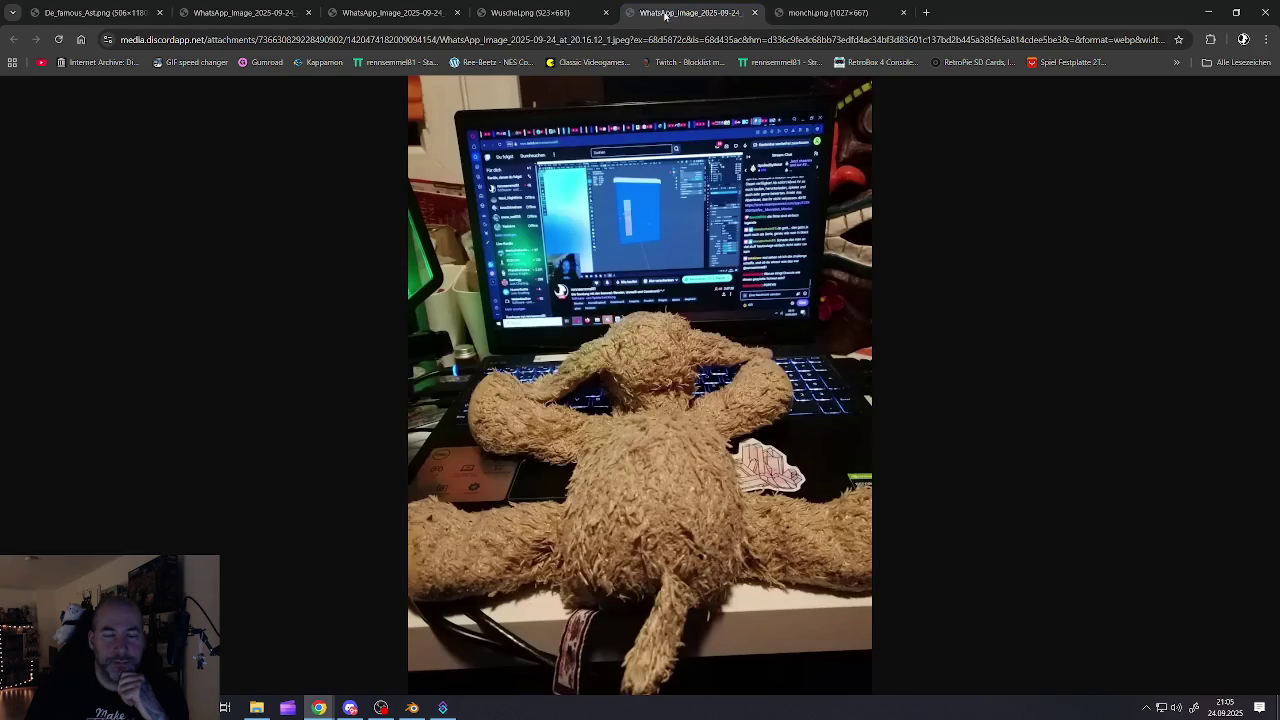
left_click(562, 18)
left_click(680, 13)
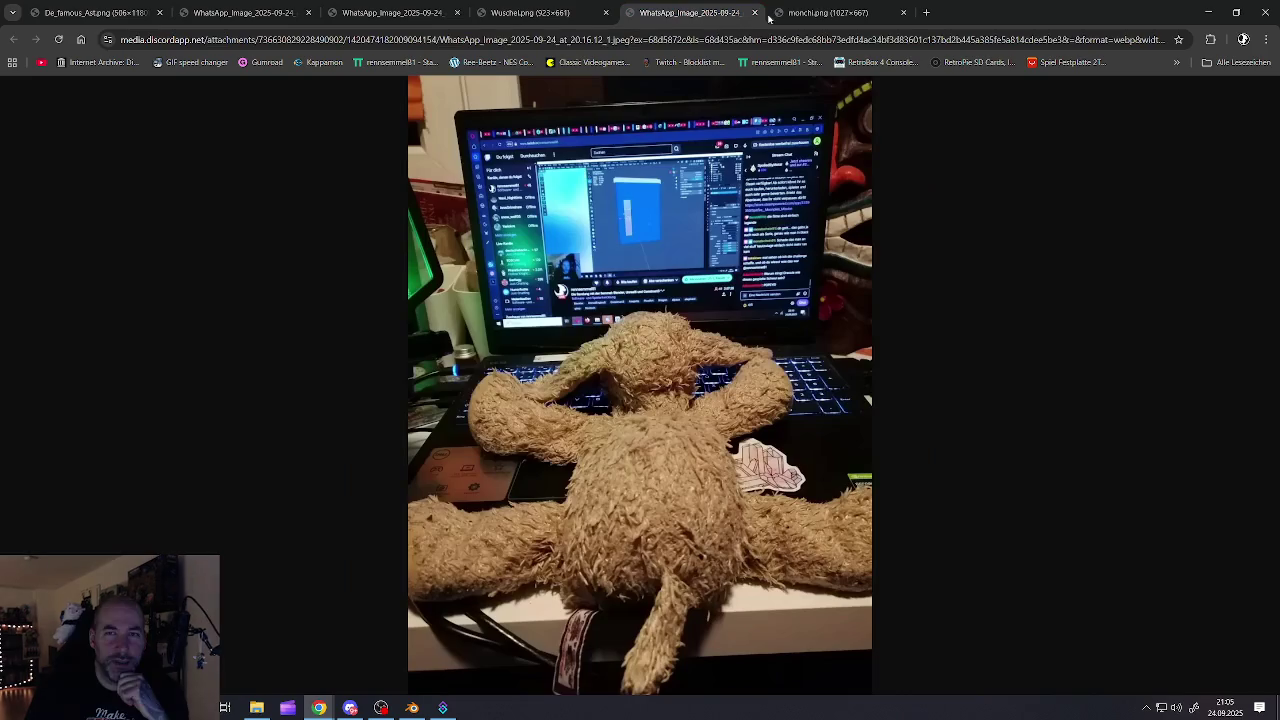
left_click(754, 12)
left_click(524, 18)
left_click(400, 13)
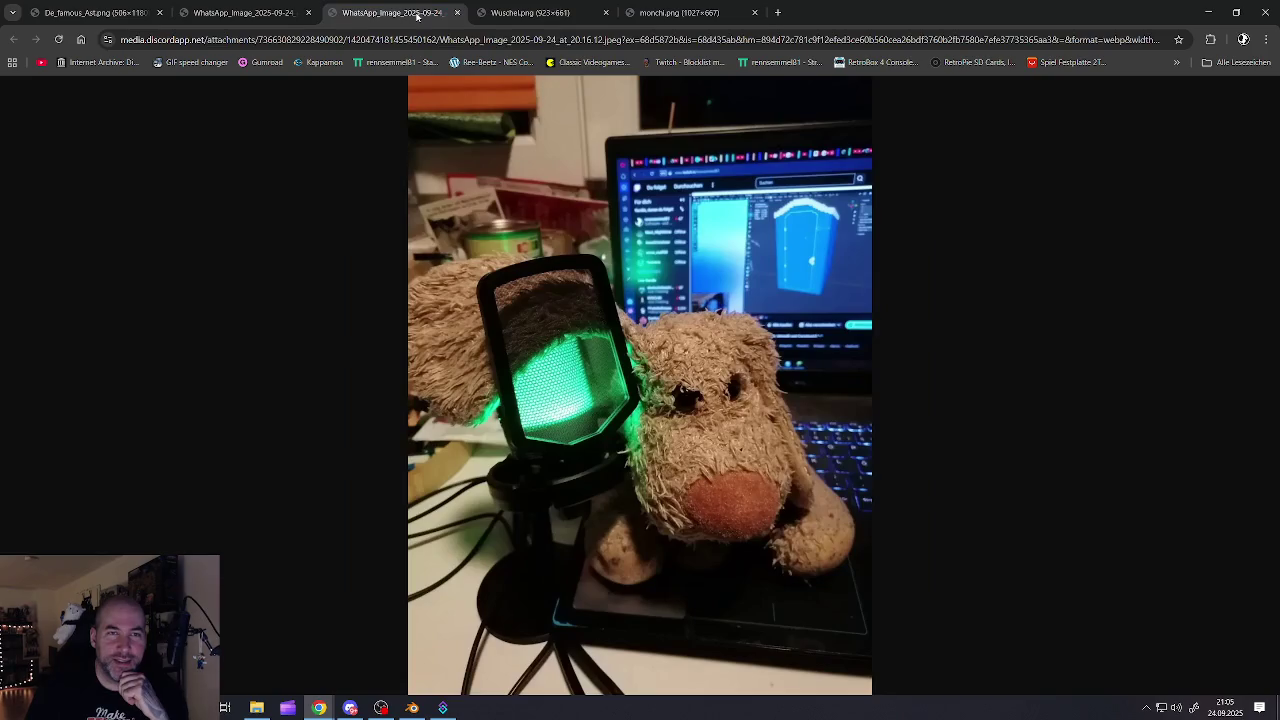
left_click(457, 12)
left_click(291, 18)
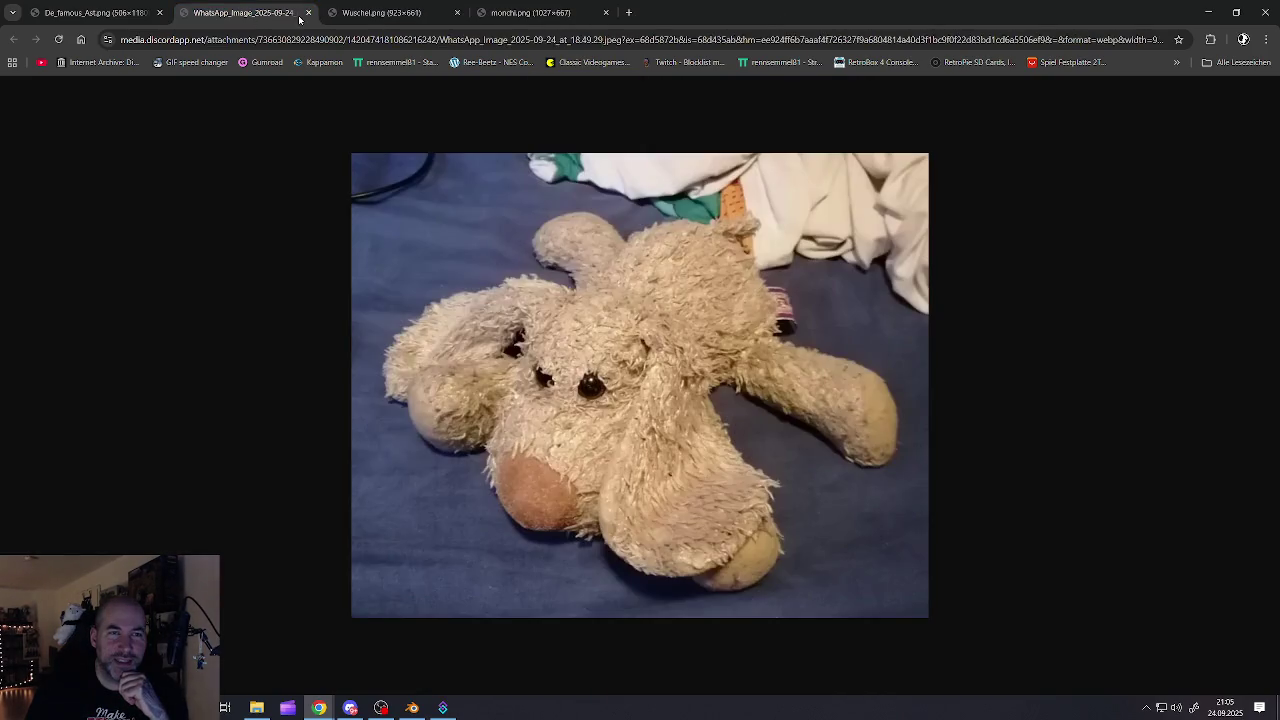
key("ctrl+Tab")
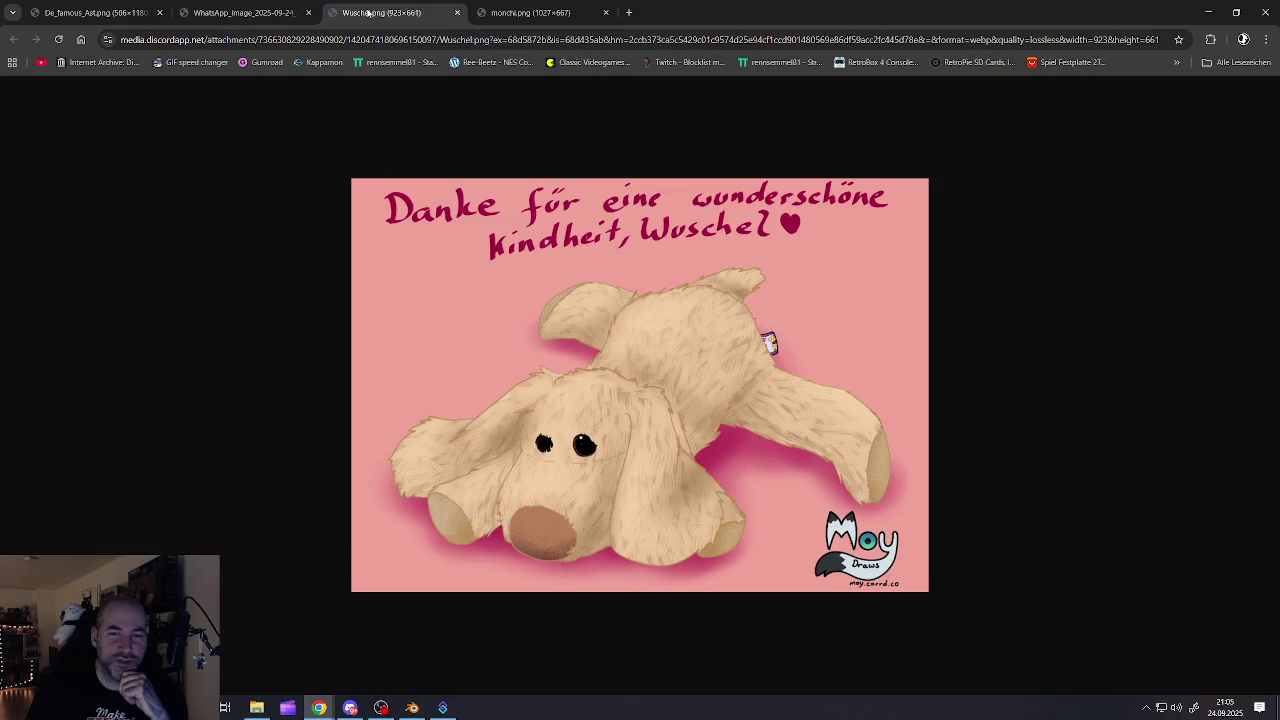
left_click(262, 18)
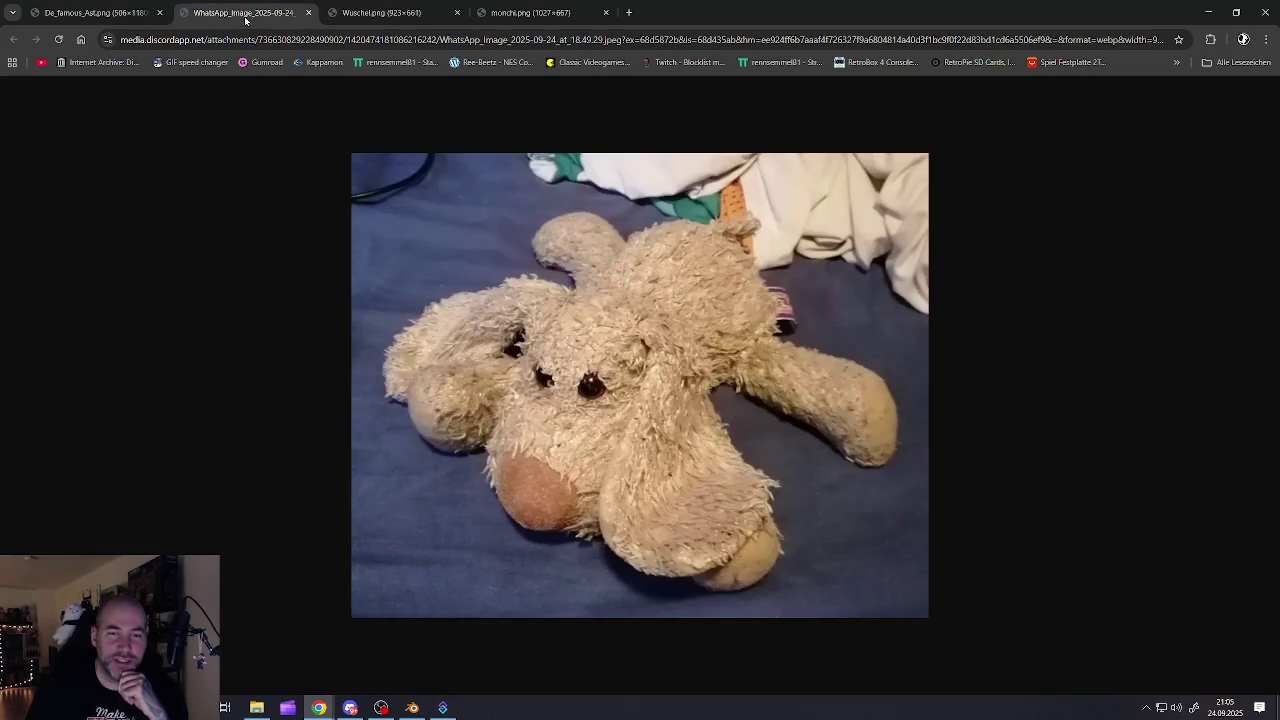
left_click(309, 13)
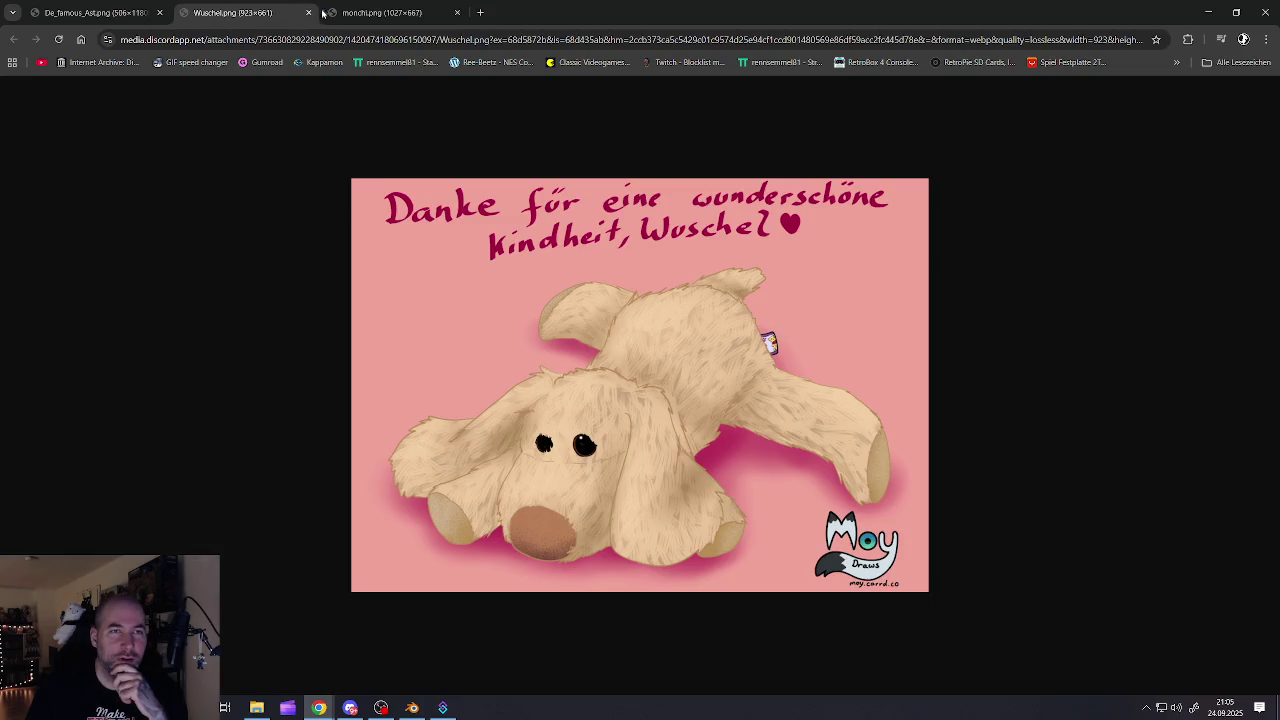
Flip through the De_famous_Ast, Wuschel.png and monchi.png tabs, ending on monchi.png
left_click(129, 10)
left_click(233, 12)
left_click(350, 12)
left_click(104, 12)
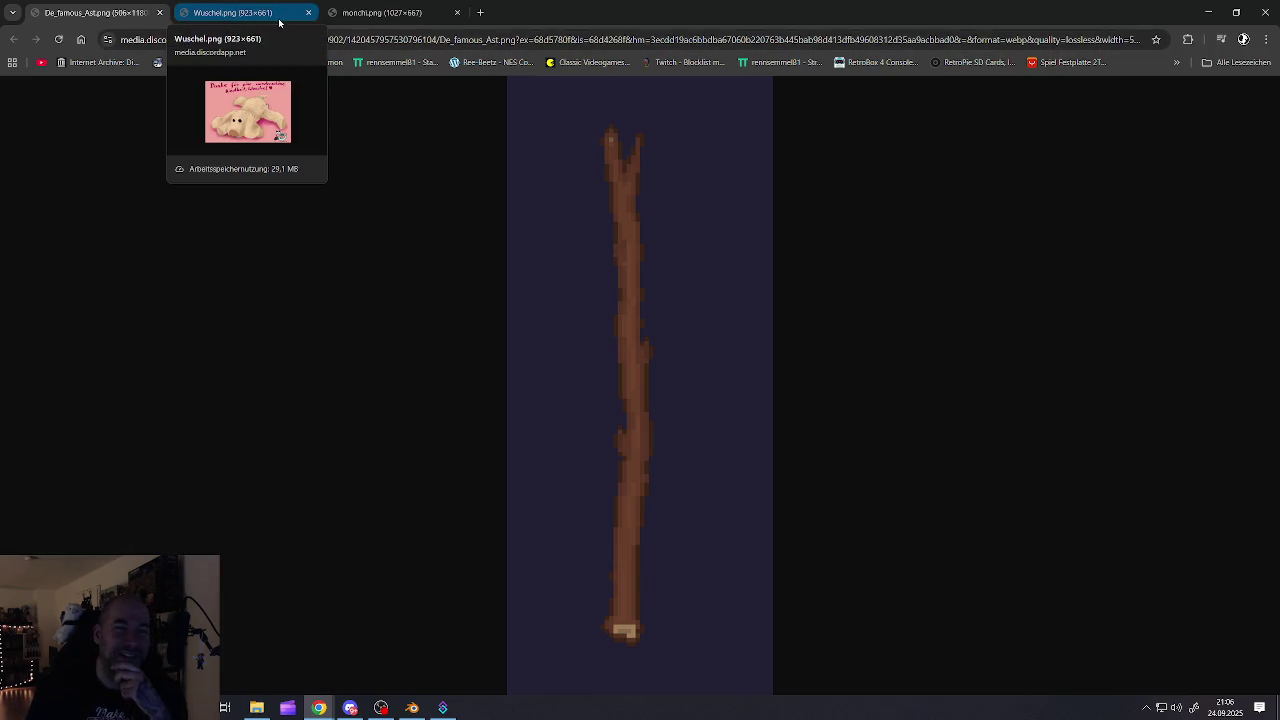
left_click(281, 22)
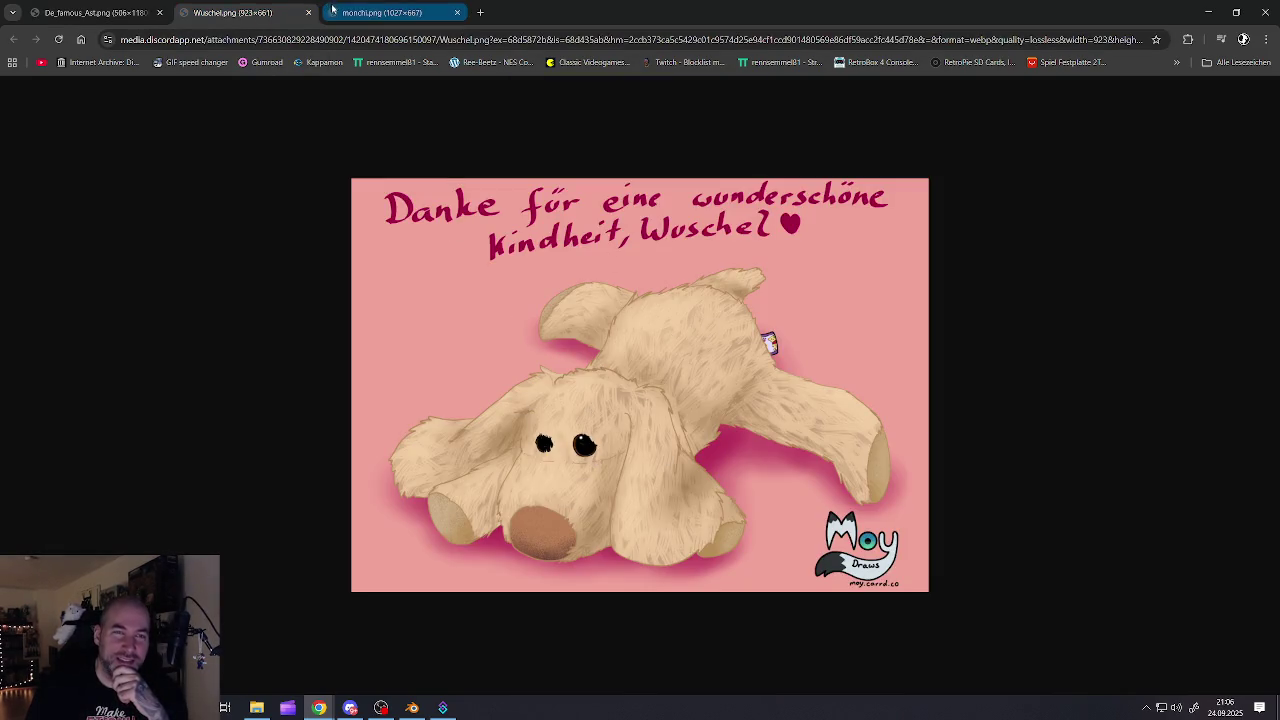
left_click(372, 14)
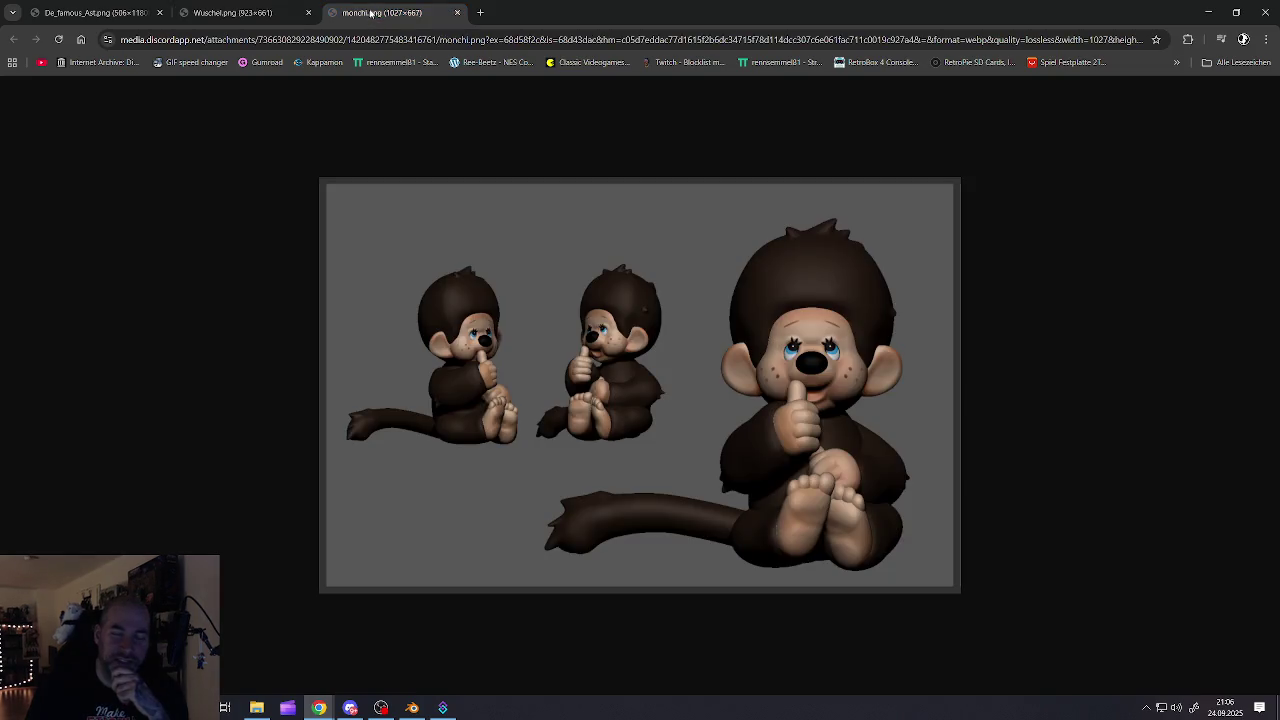
left_click(245, 8)
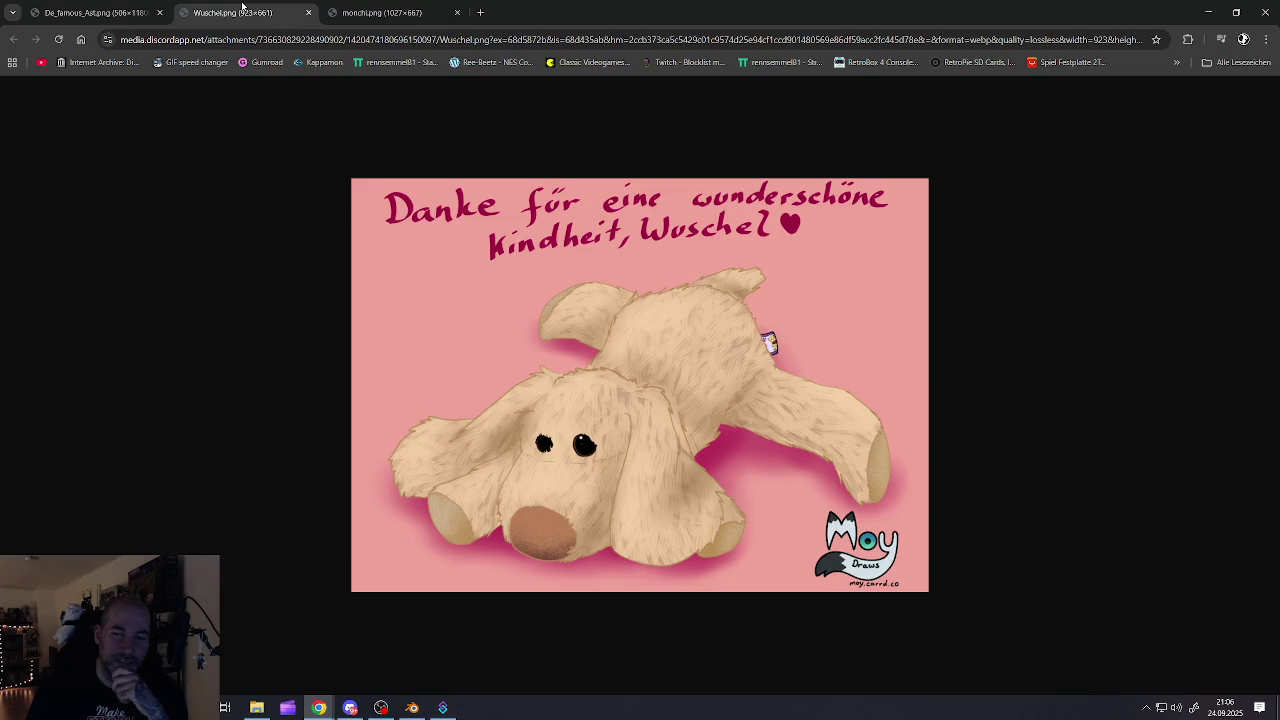
left_click(107, 10)
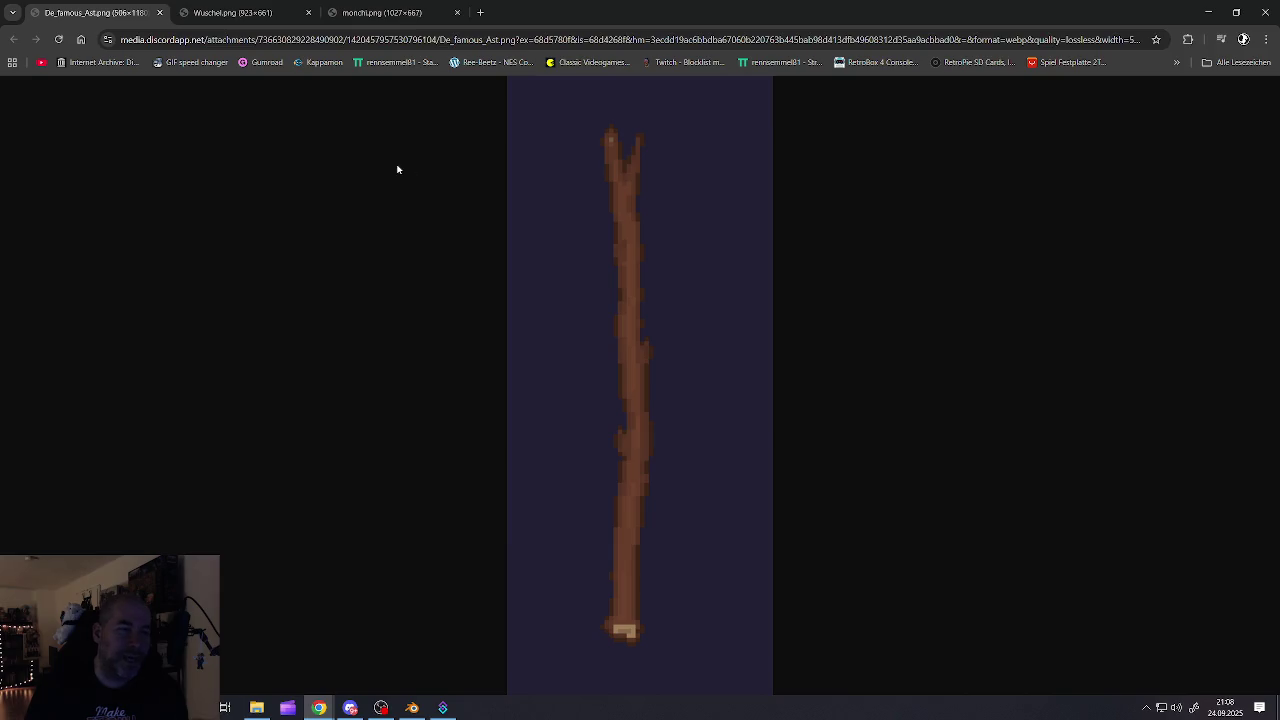
left_click(233, 12)
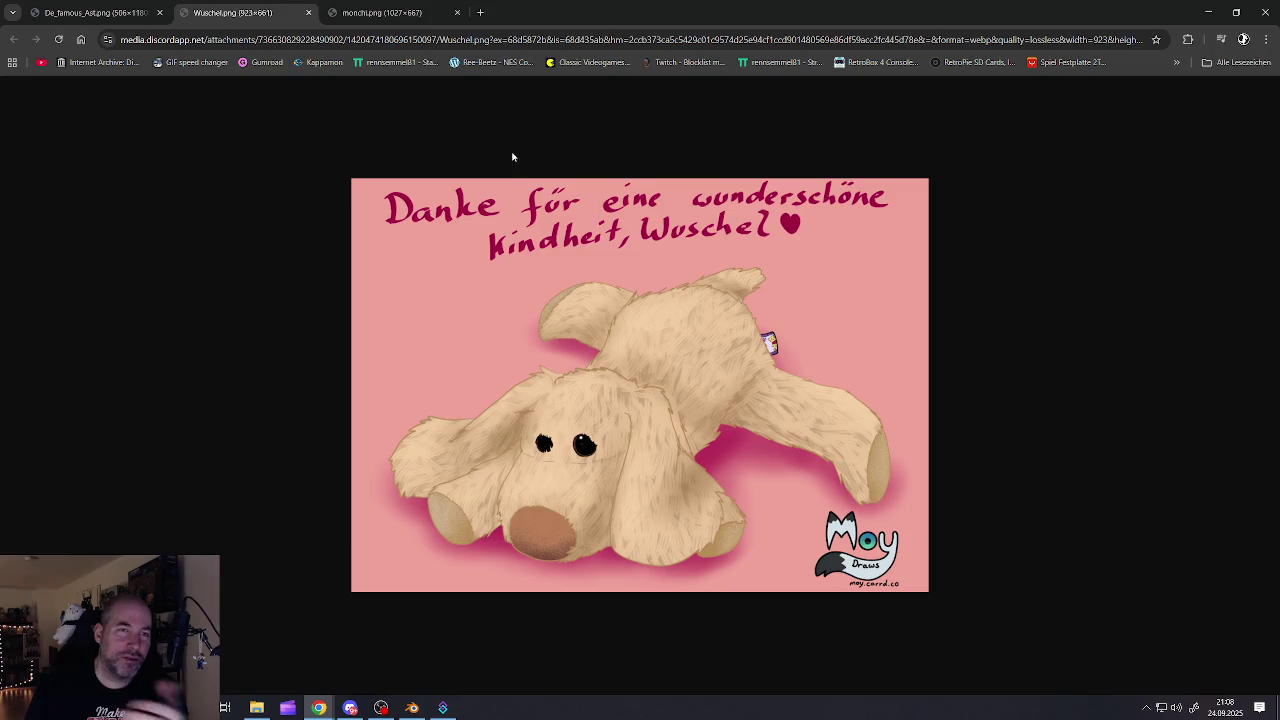
left_click(380, 13)
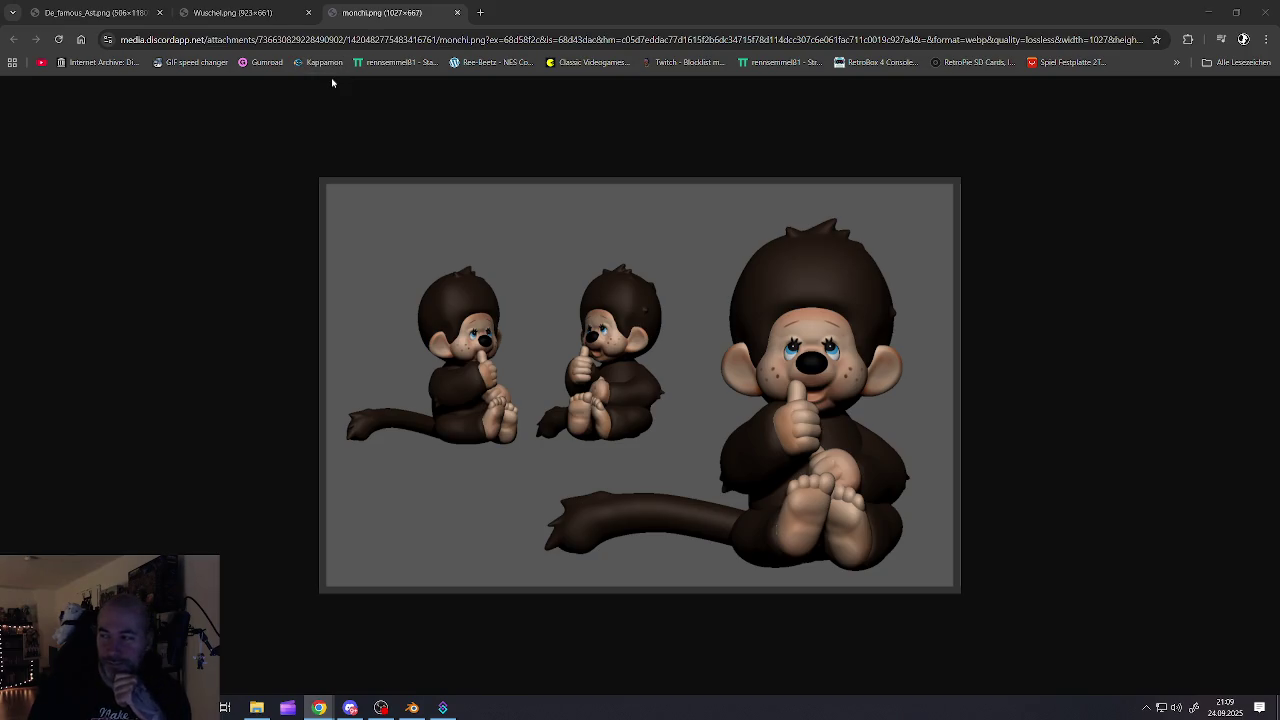
Close the Wuschel.png, monchi.png and De_famous_Ast image tabs to shut Chrome
left_click(220, 17)
left_click(130, 17)
left_click(216, 18)
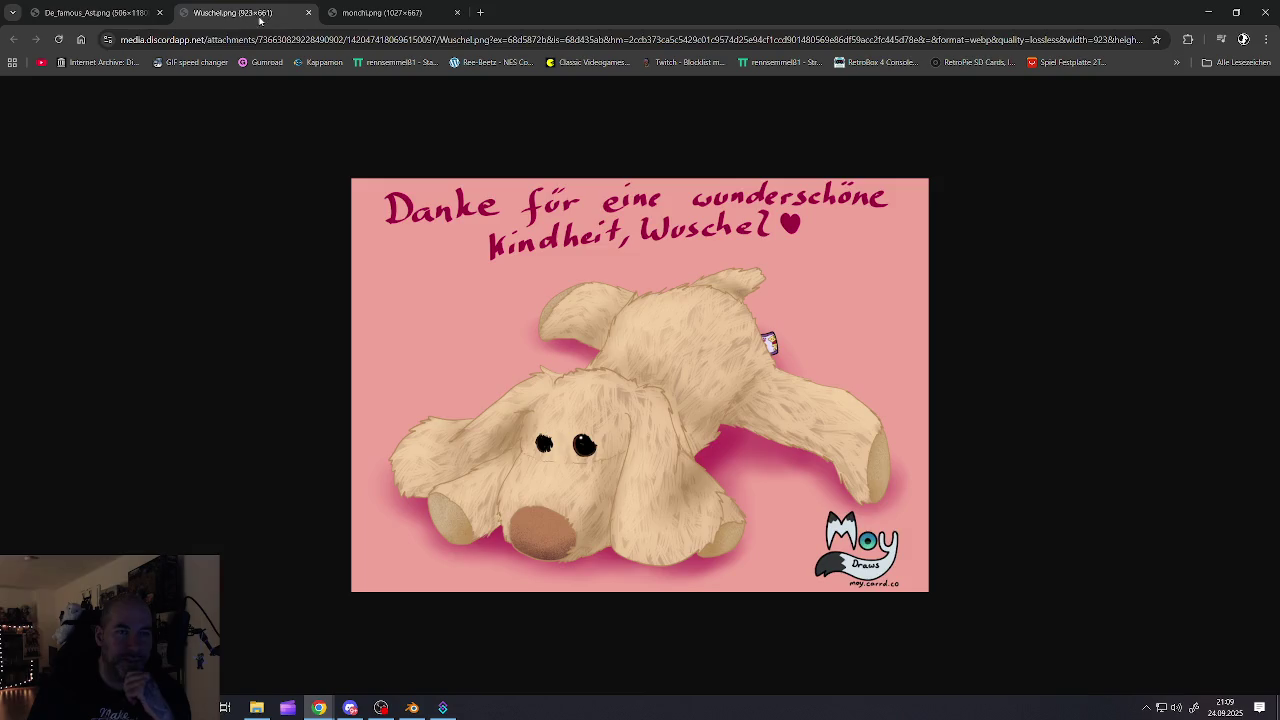
left_click(308, 13)
left_click(308, 13)
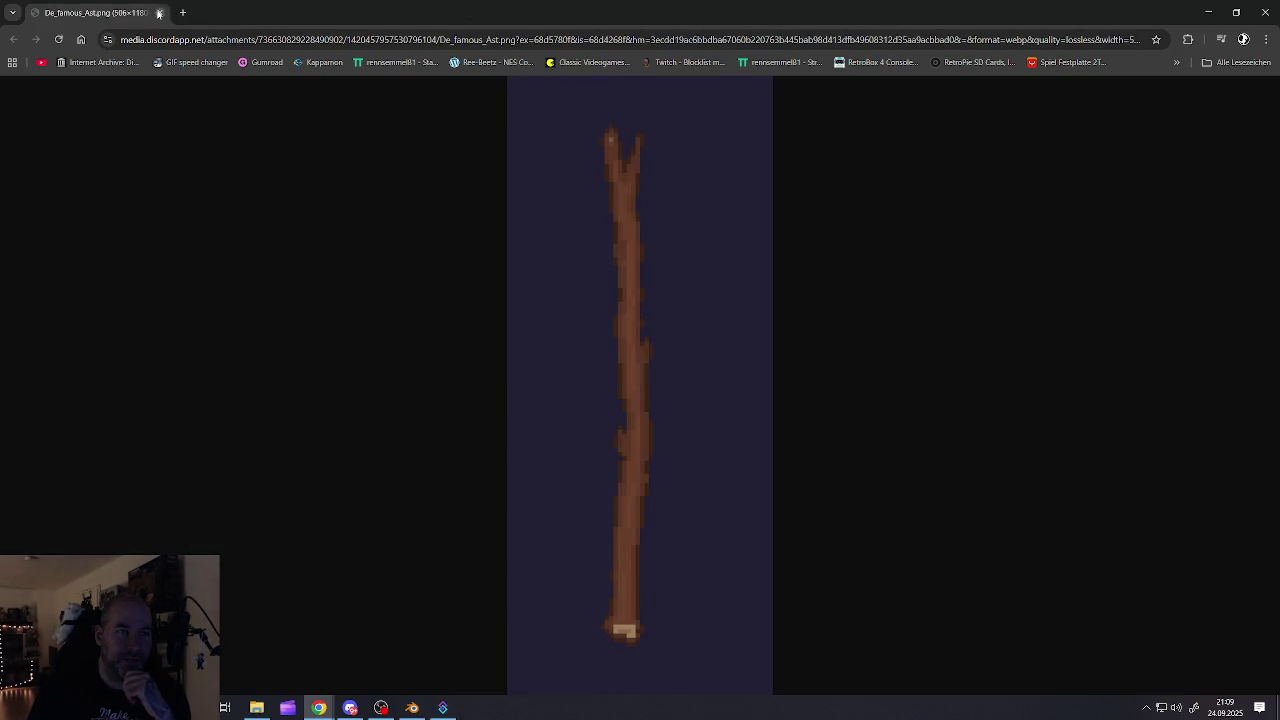
left_click(160, 13)
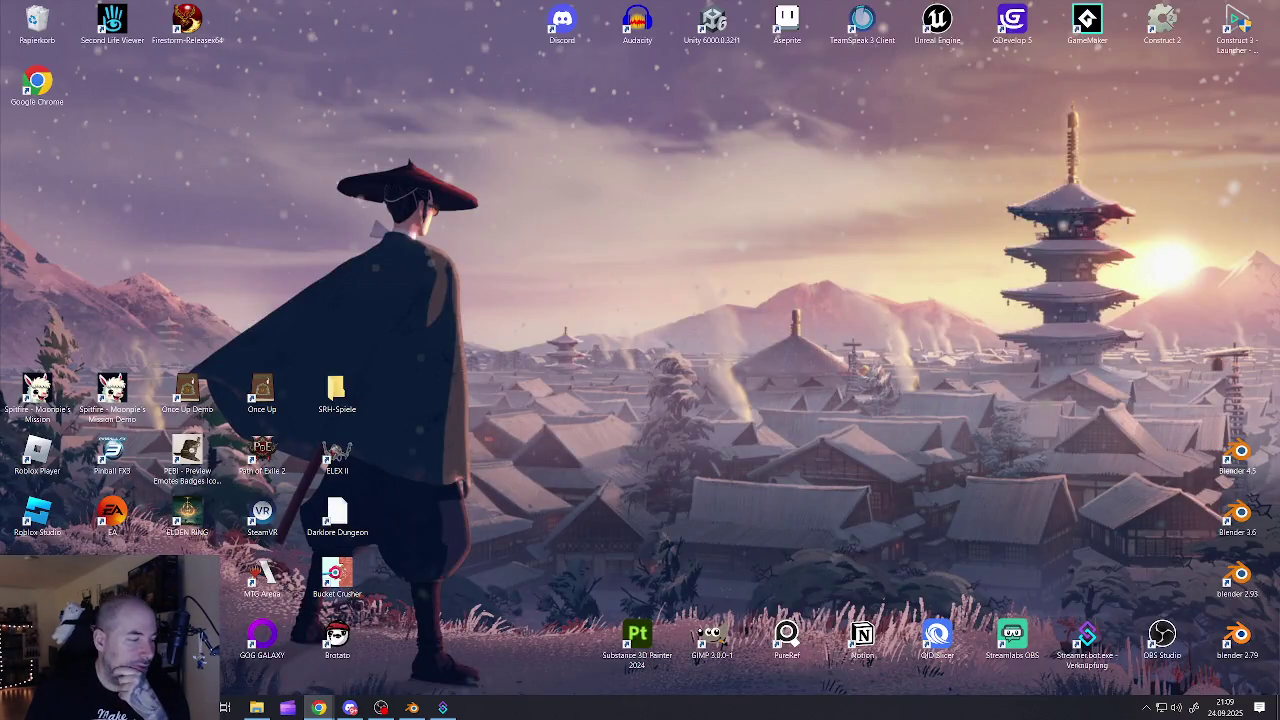
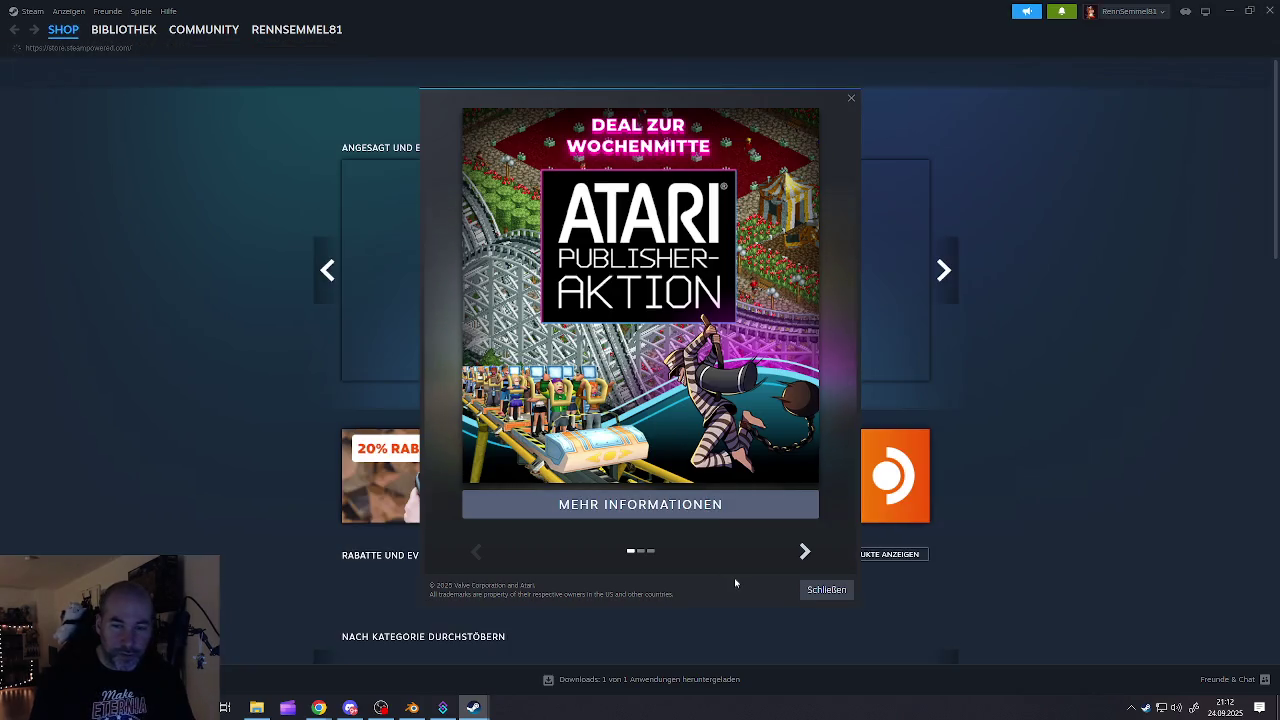
Dismiss the promo popup, search 'spitfire', open the Spitfire - Moonpie's Mission page and its trailer
left_click(806, 556)
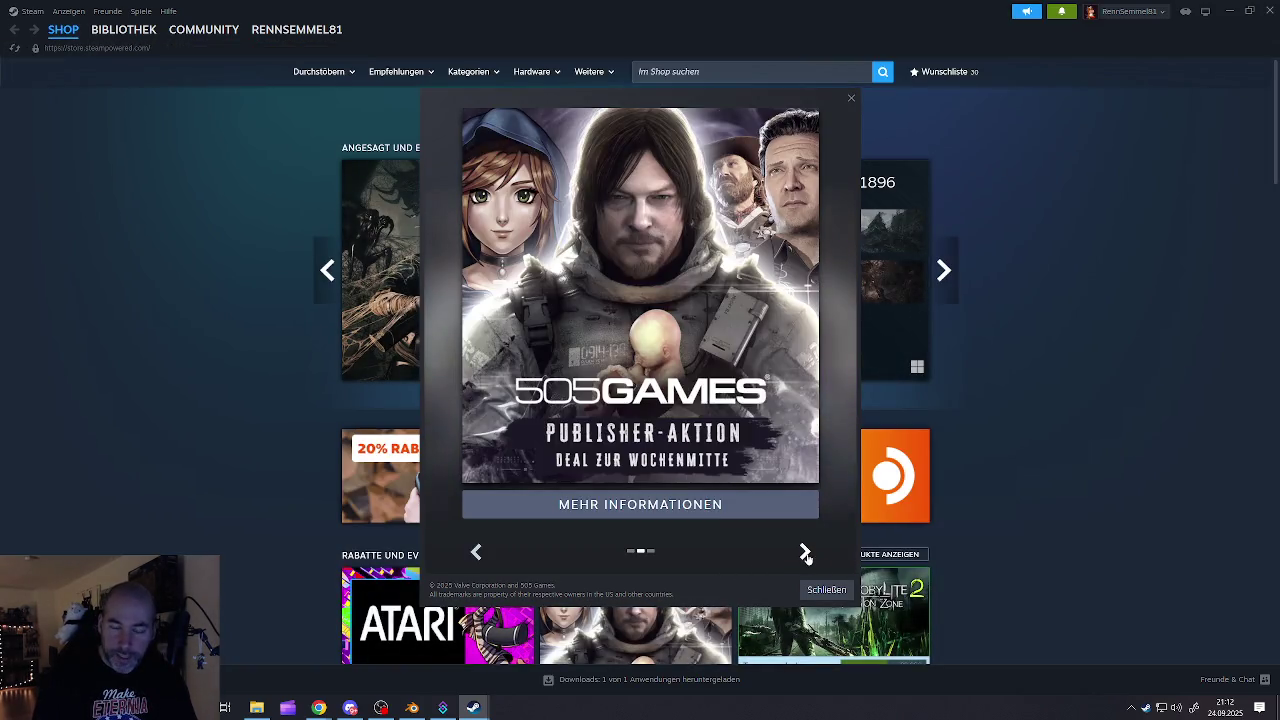
left_click(826, 589)
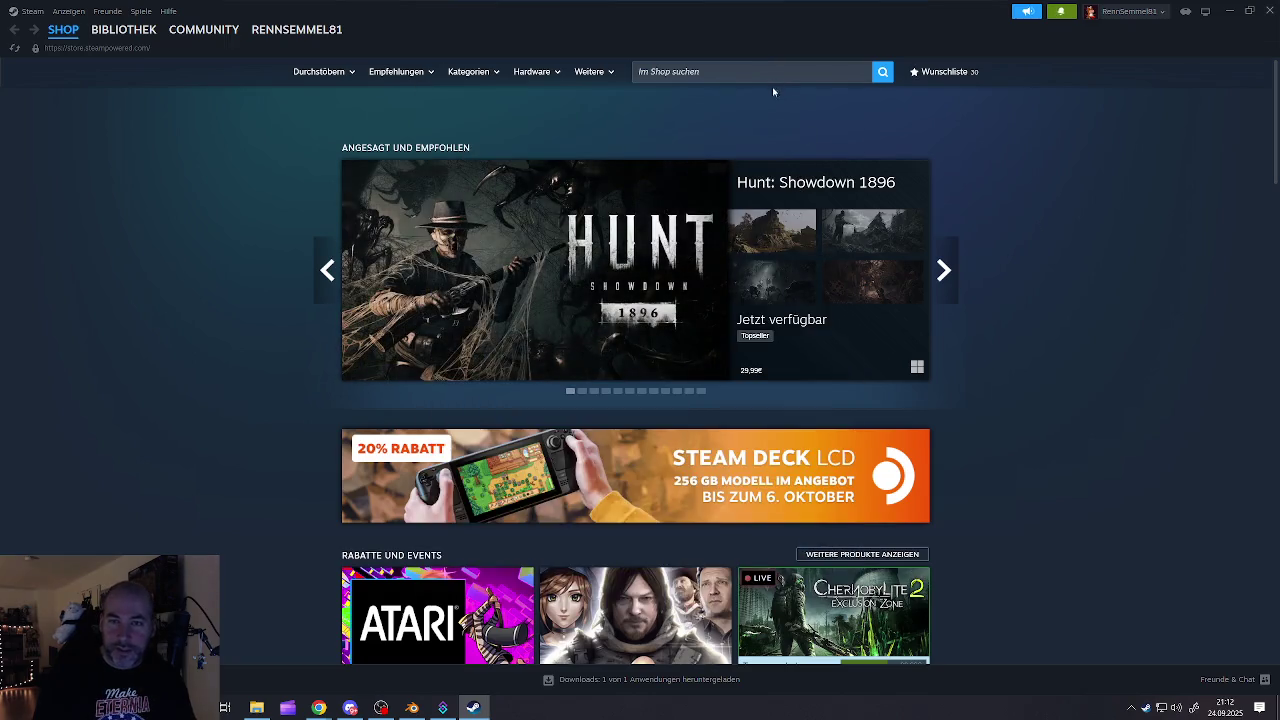
left_click(718, 72)
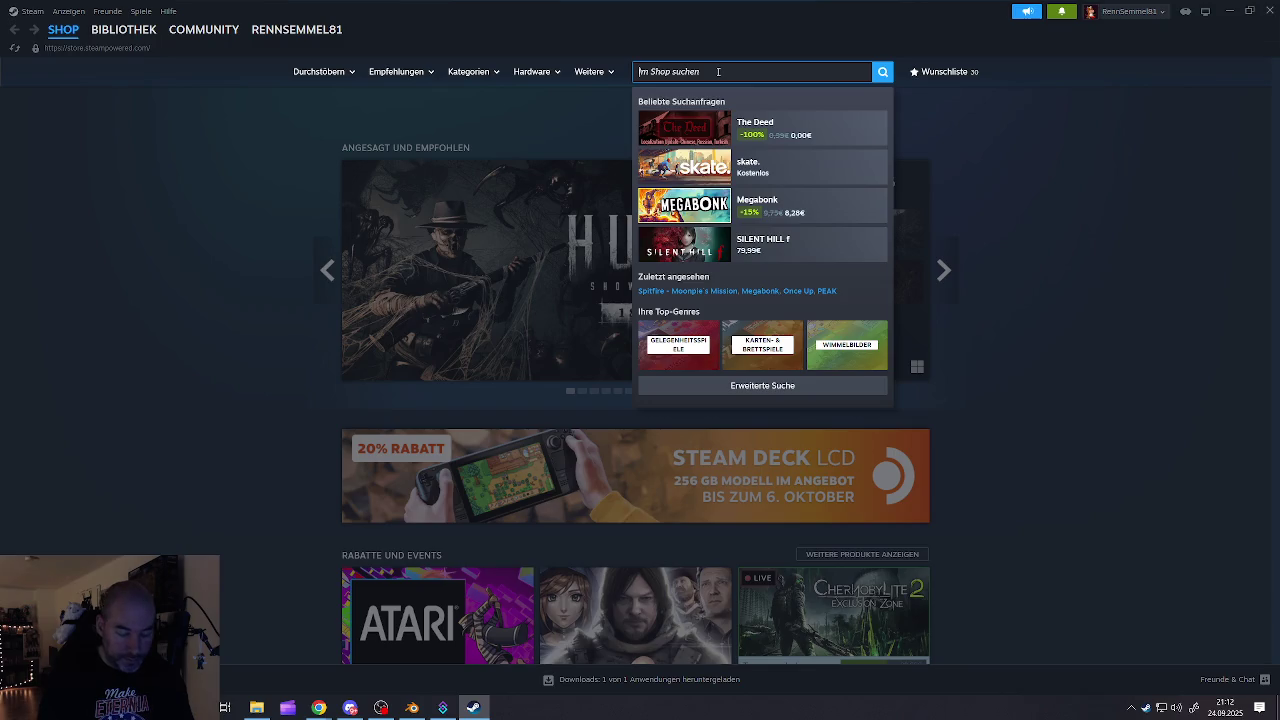
type("spitfire")
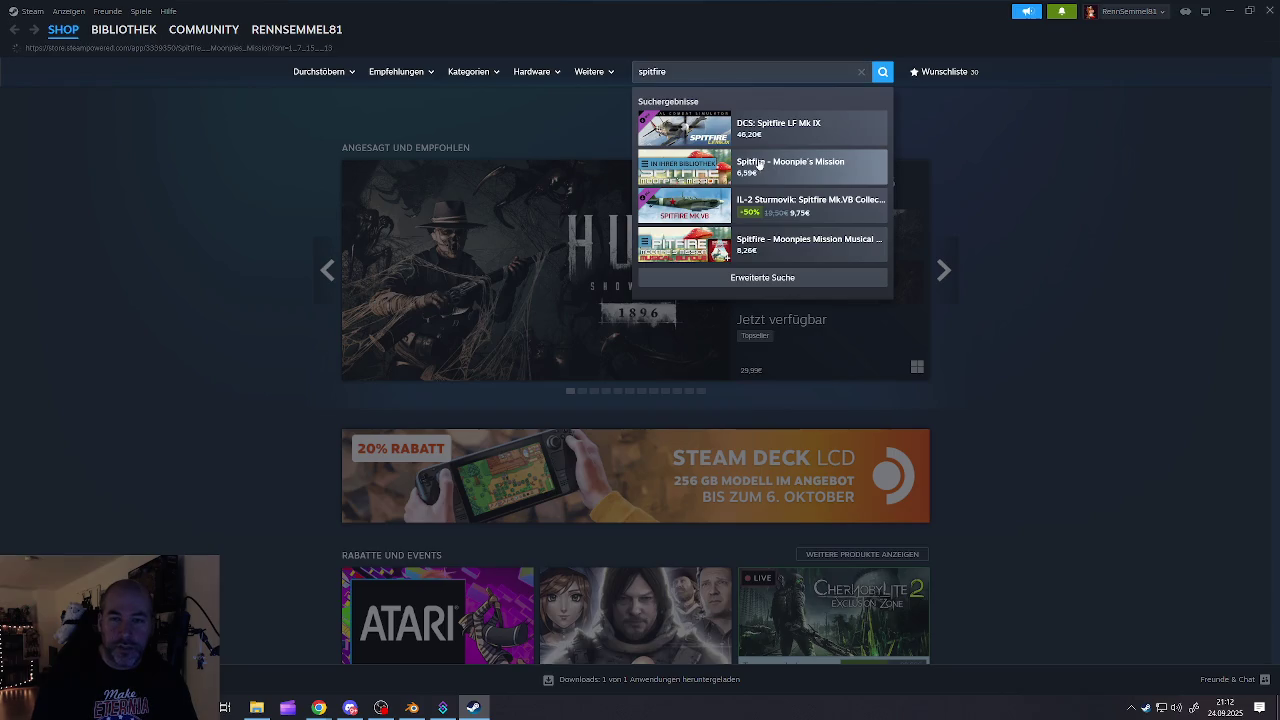
left_click(759, 165)
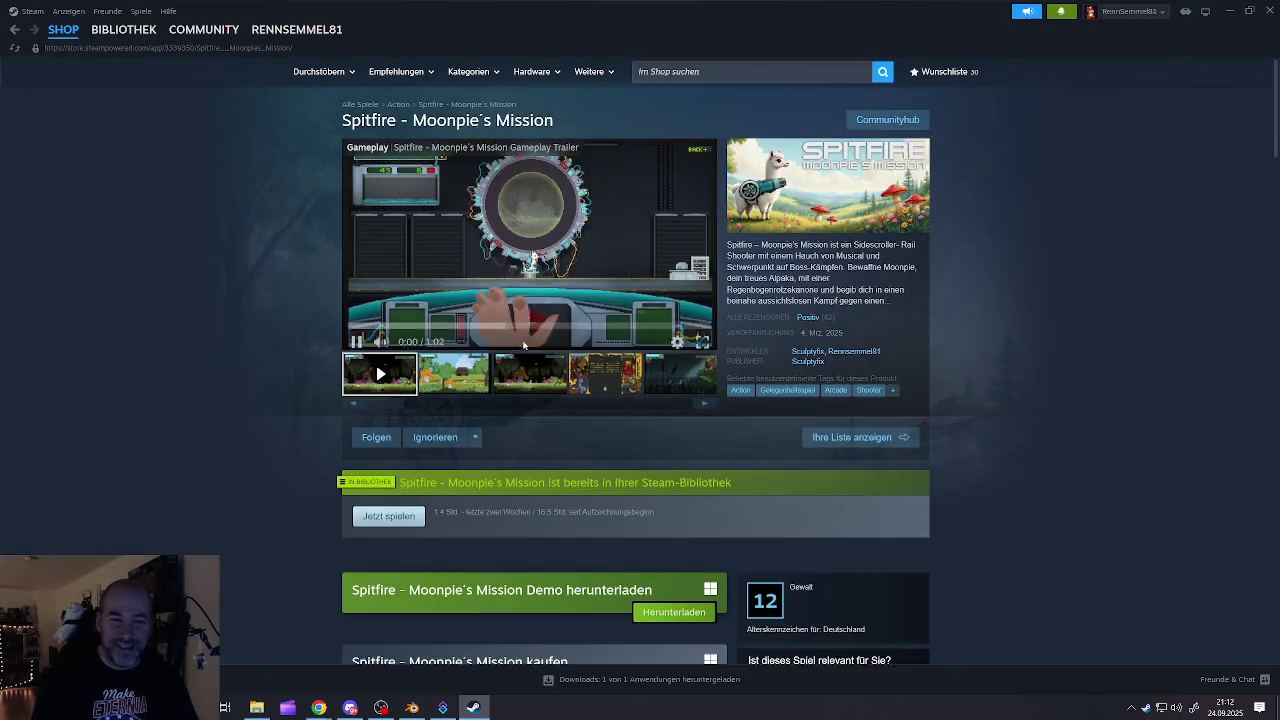
left_click(701, 340)
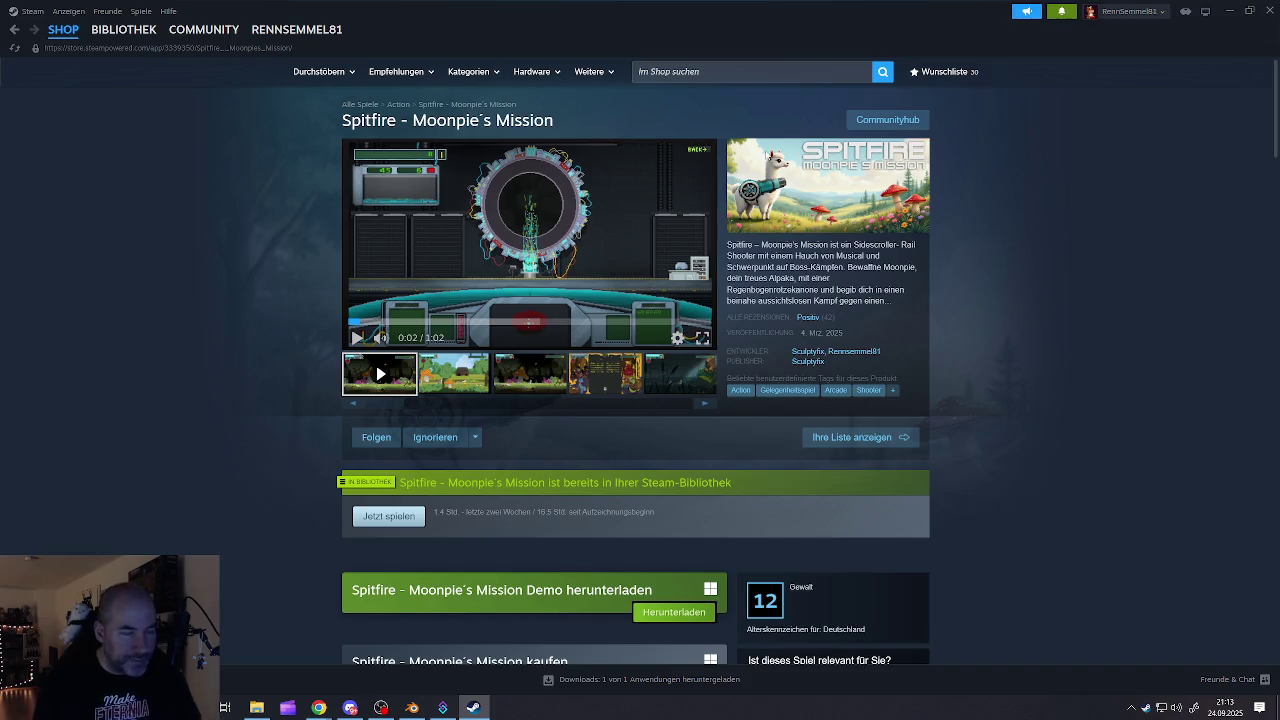
Begin a new Steam store search by typing 'up'
left_click(762, 70)
type("once")
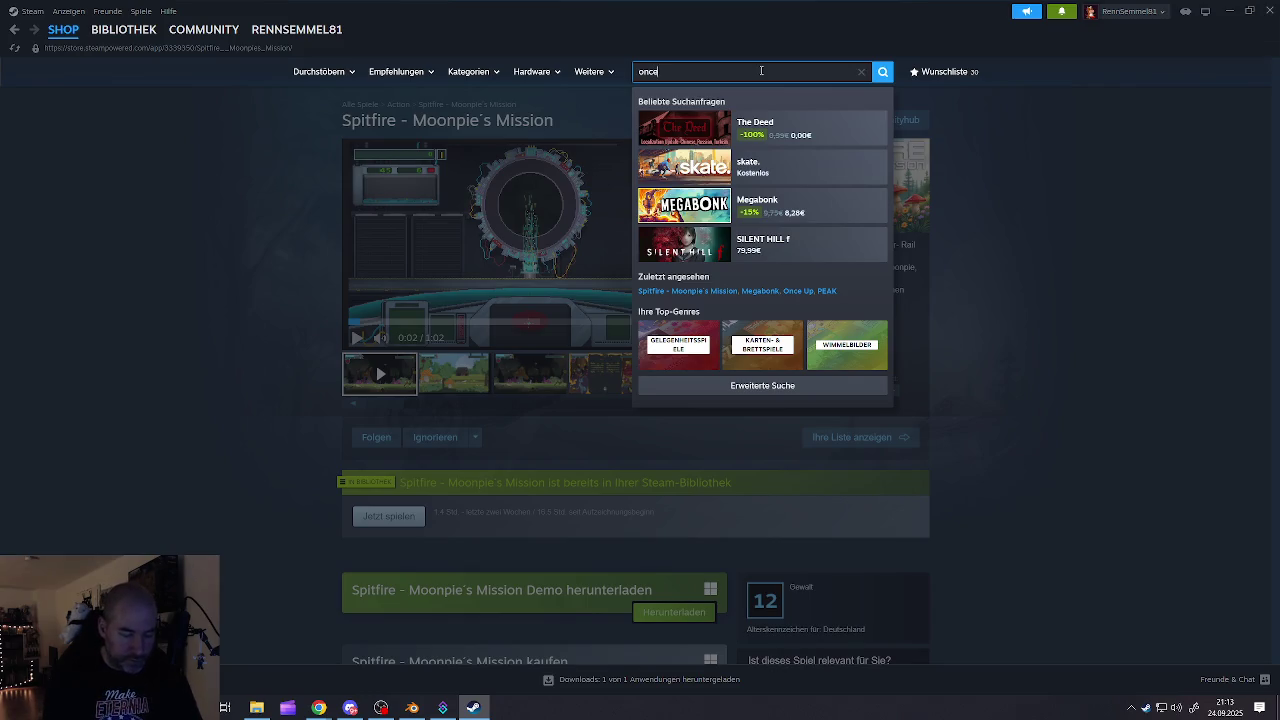
type("up")
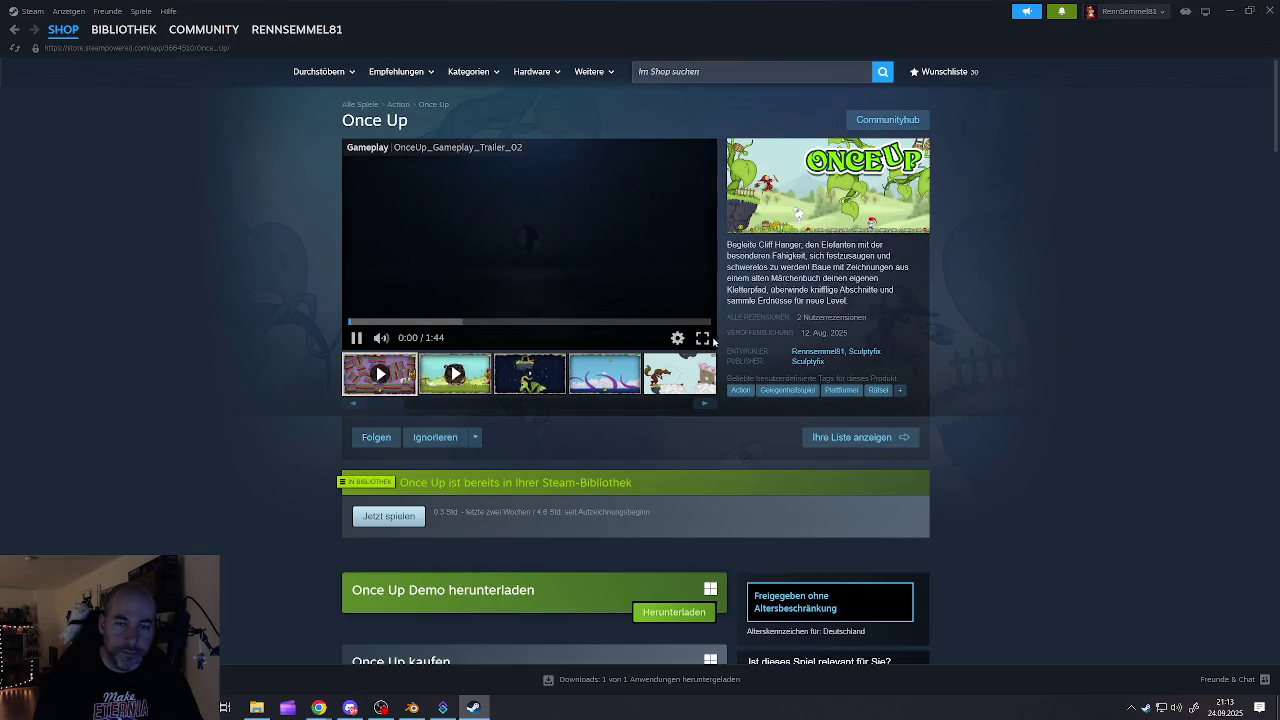
Play the Once Up gameplay trailer full screen
left_click(703, 338)
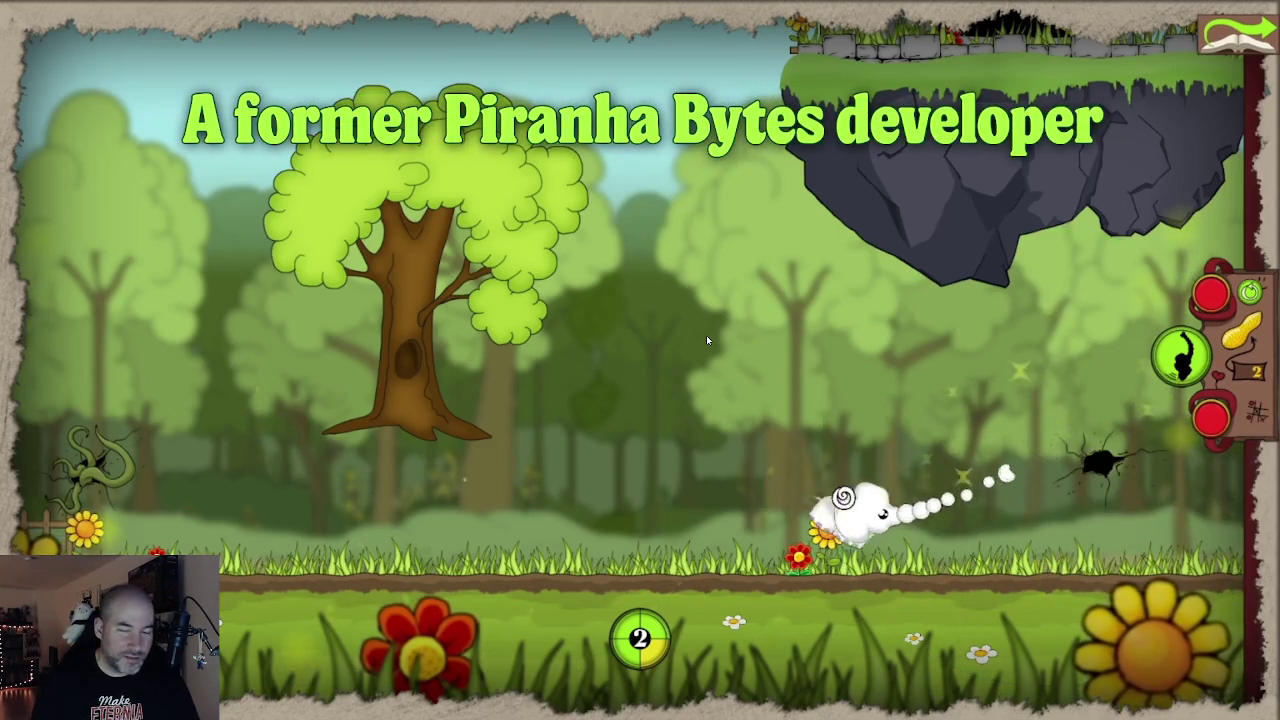
Watch the Once Up trailer, then close the Steam window
left_click(706, 341)
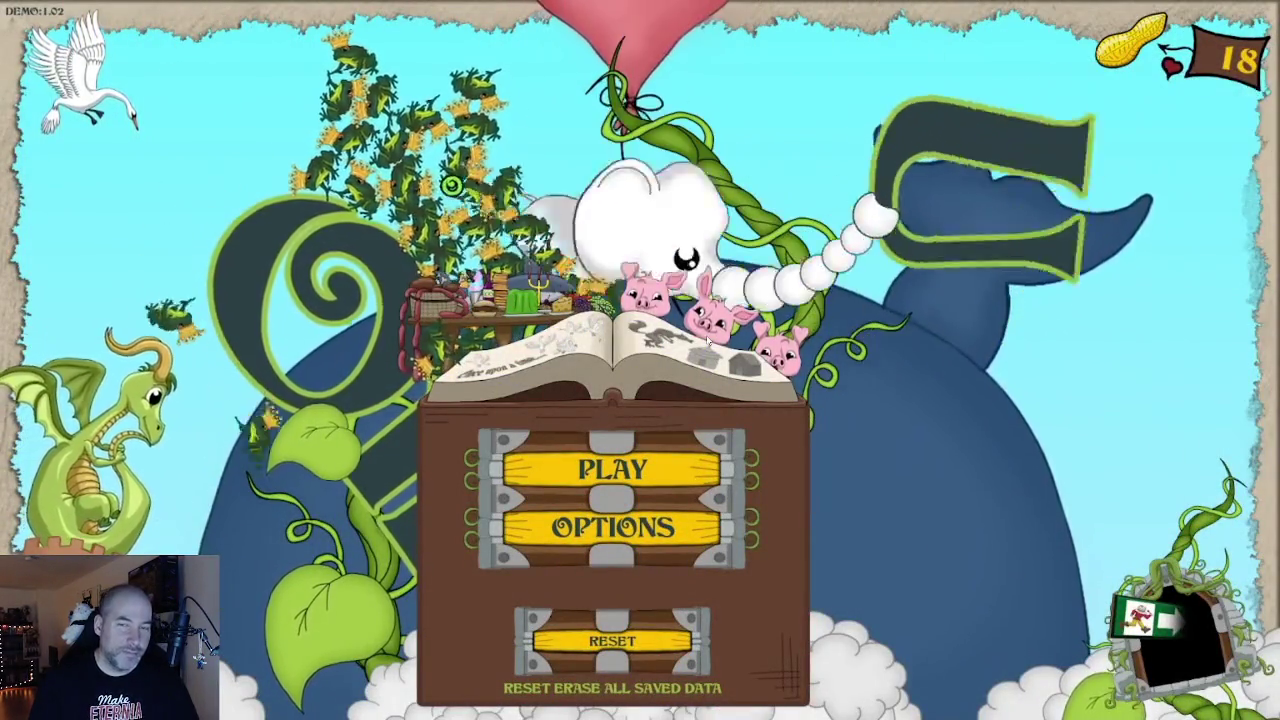
left_click(706, 340)
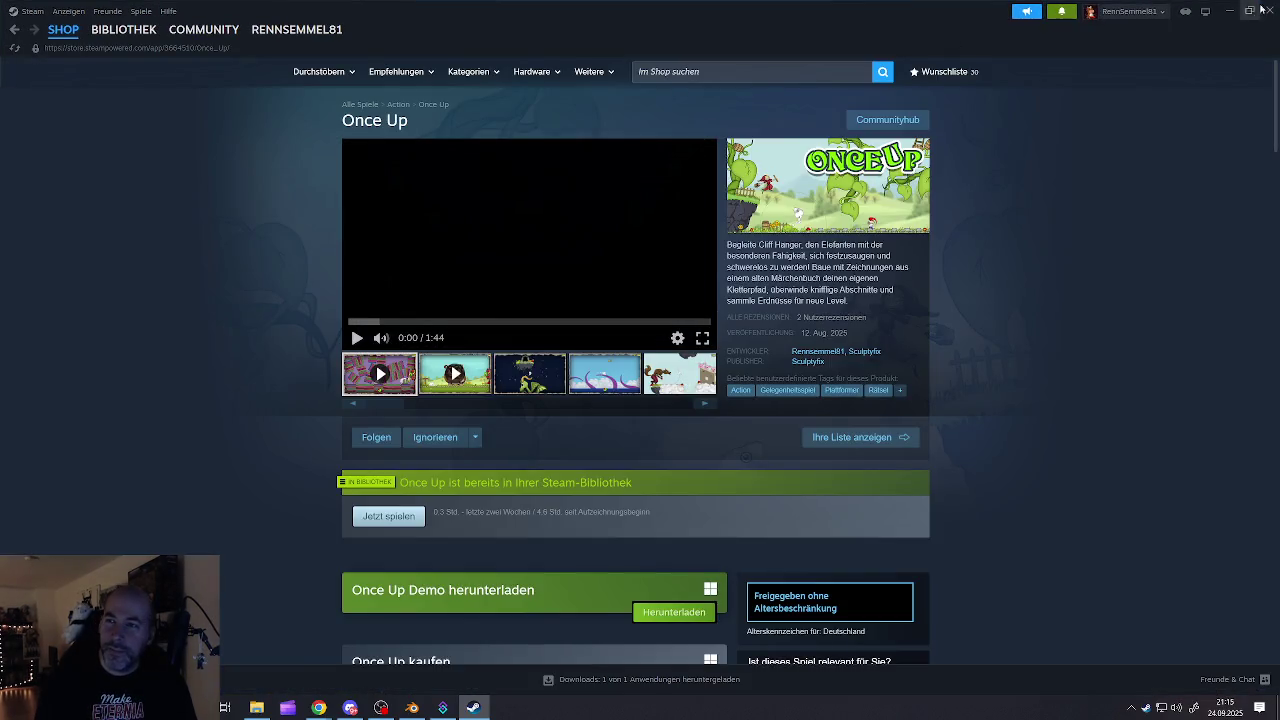
left_click(1270, 11)
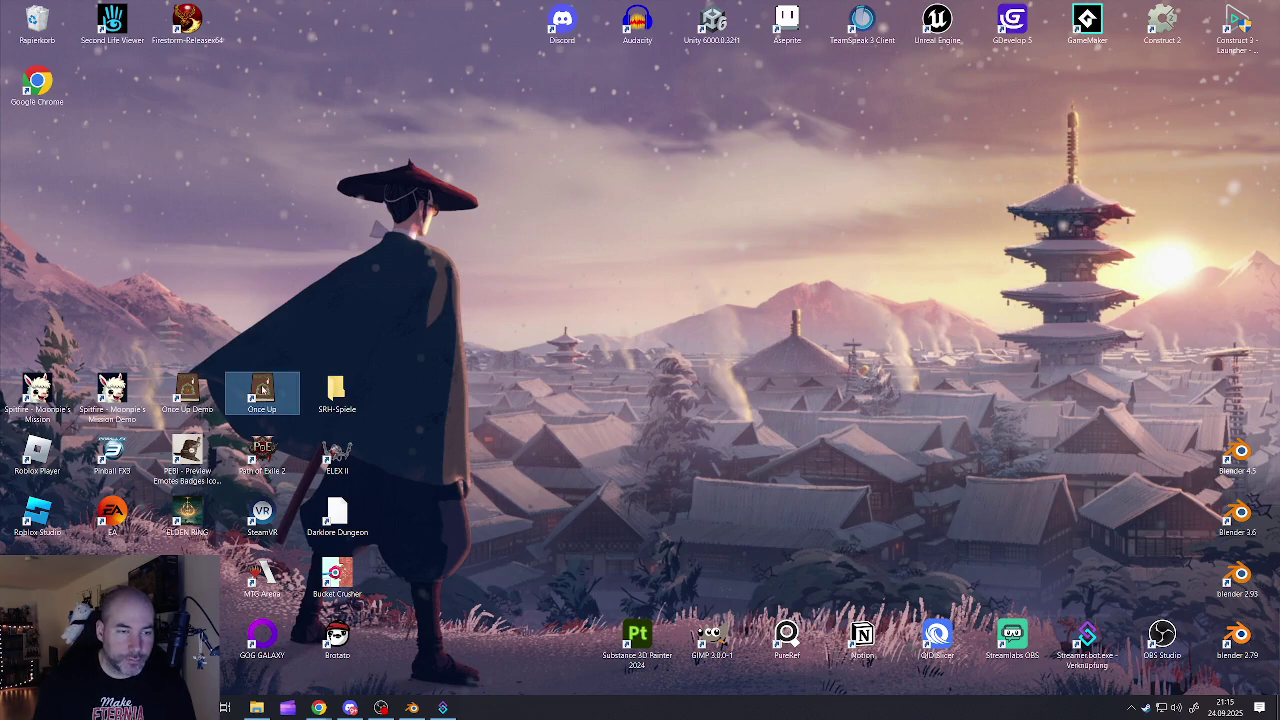
Launch Once Up from its desktop shortcut
double_click(262, 390)
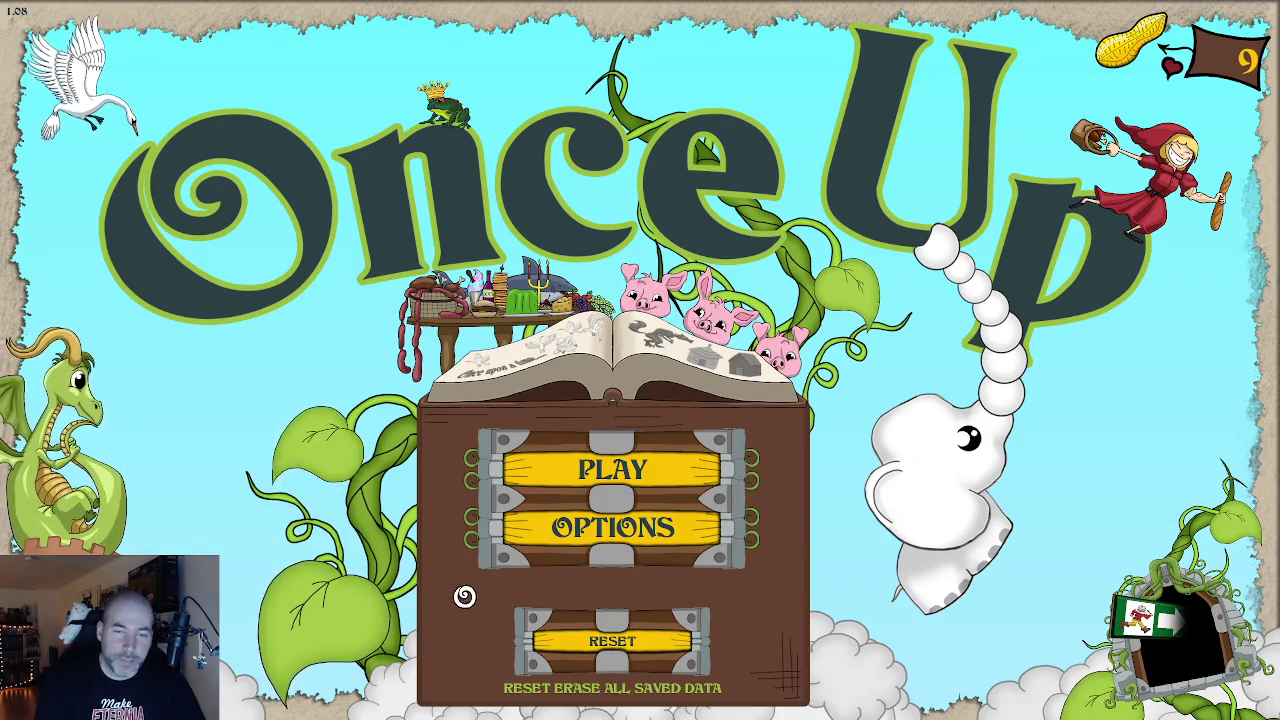
Animate Red Riding Hood and the frogs, enter the level map, then return to the menu
left_click(1155, 205)
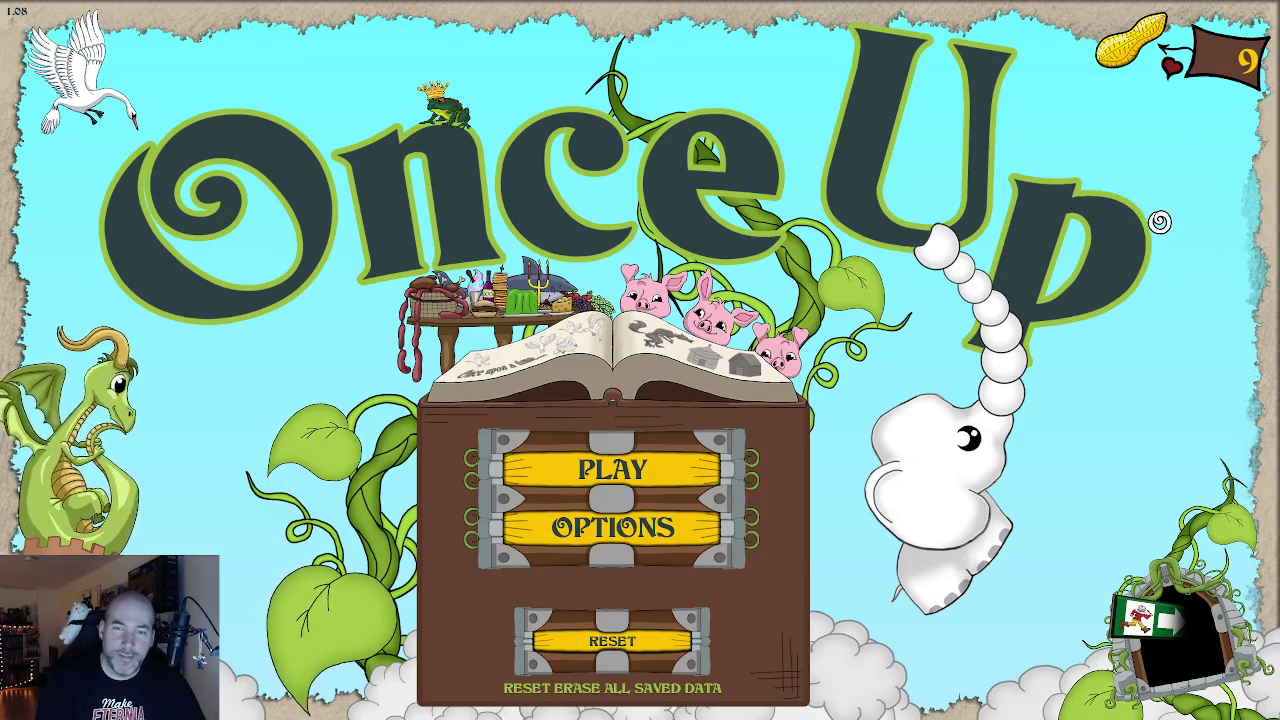
left_click(443, 103)
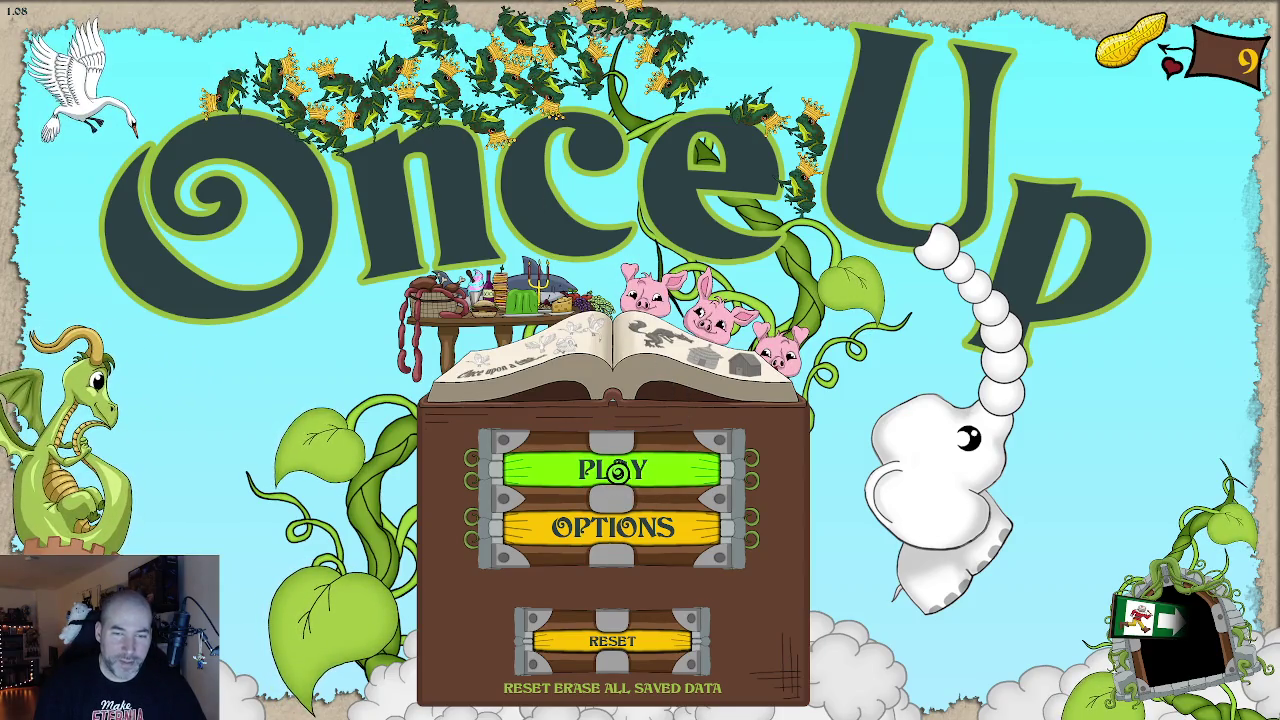
left_click(614, 471)
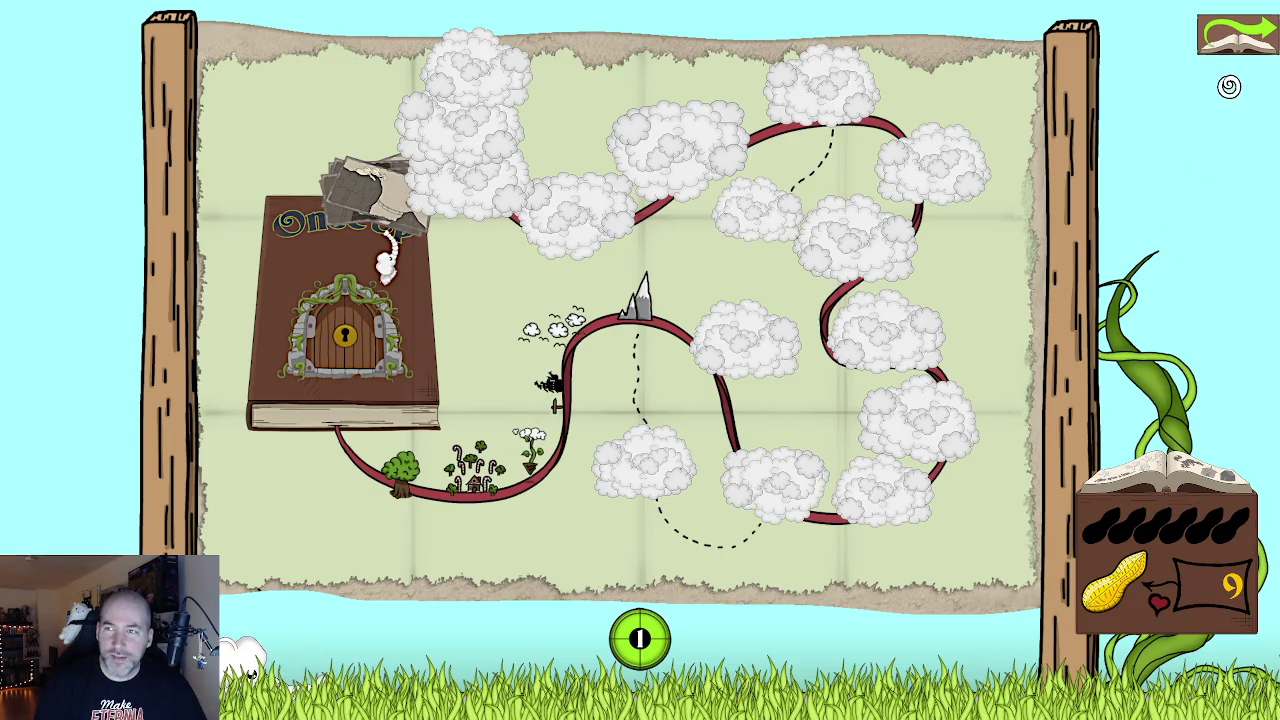
left_click(1240, 38)
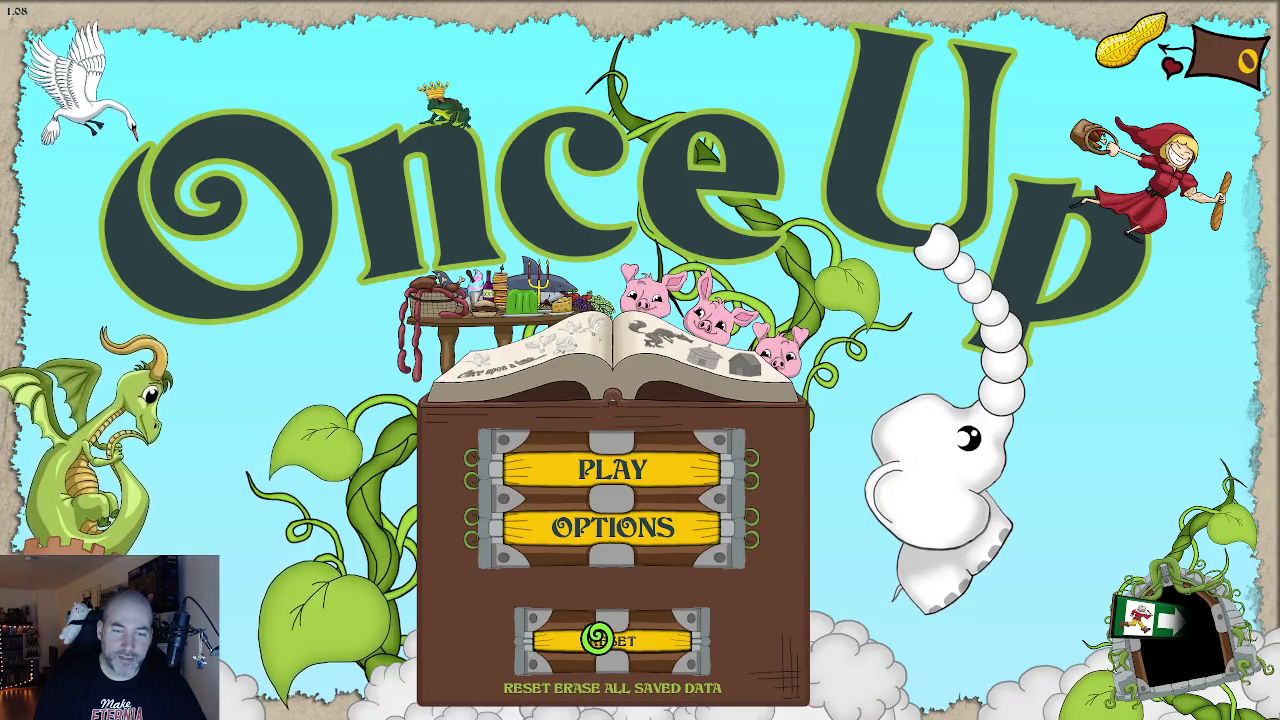
Return to the level map and enter the first forest level
left_click(593, 472)
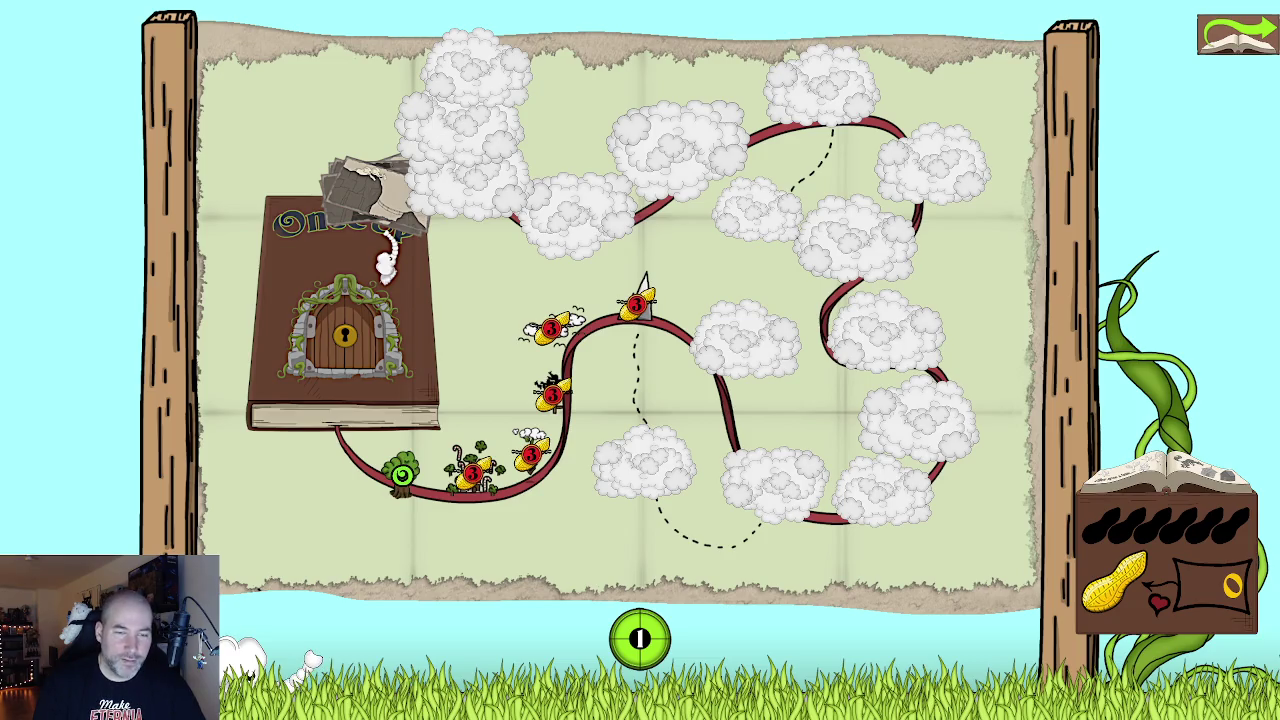
left_click(643, 280)
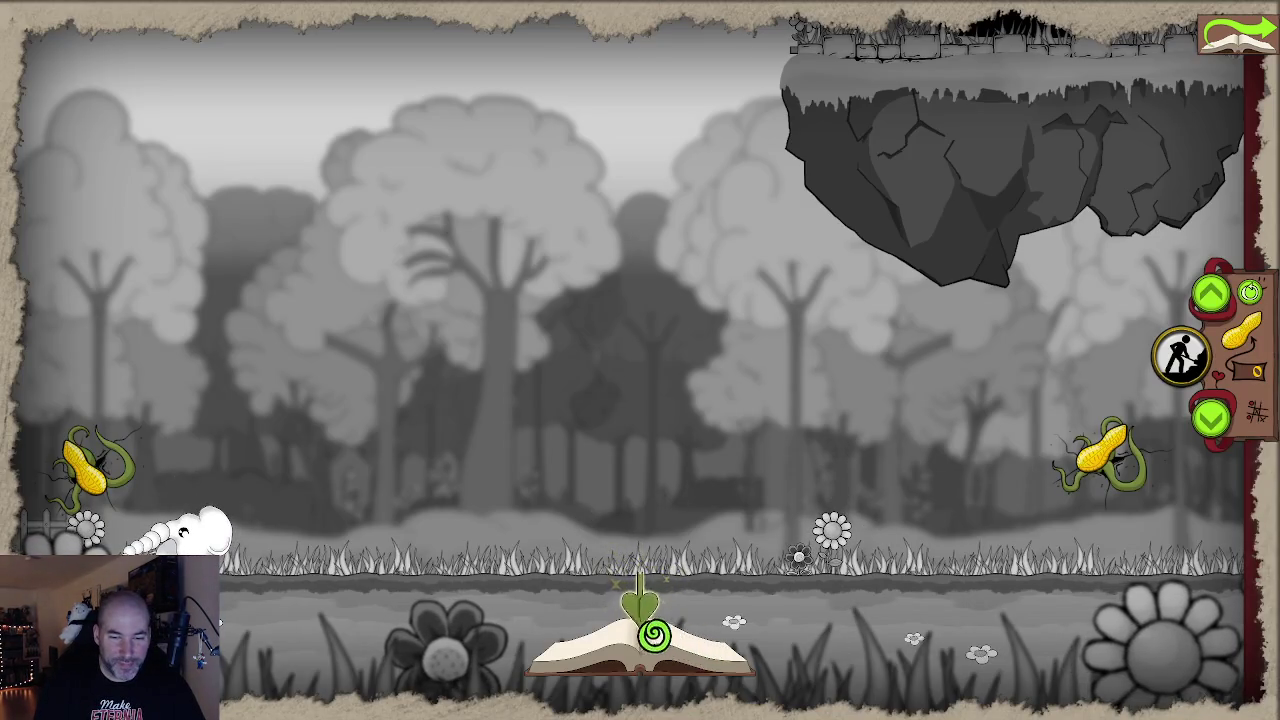
Grow a big green tree from the book, centre it in the meadow, and colour the scene
left_click(651, 634)
mouse_move(670, 524)
left_mouse_down()
mouse_move(604, 320)
mouse_move(621, 497)
left_mouse_up()
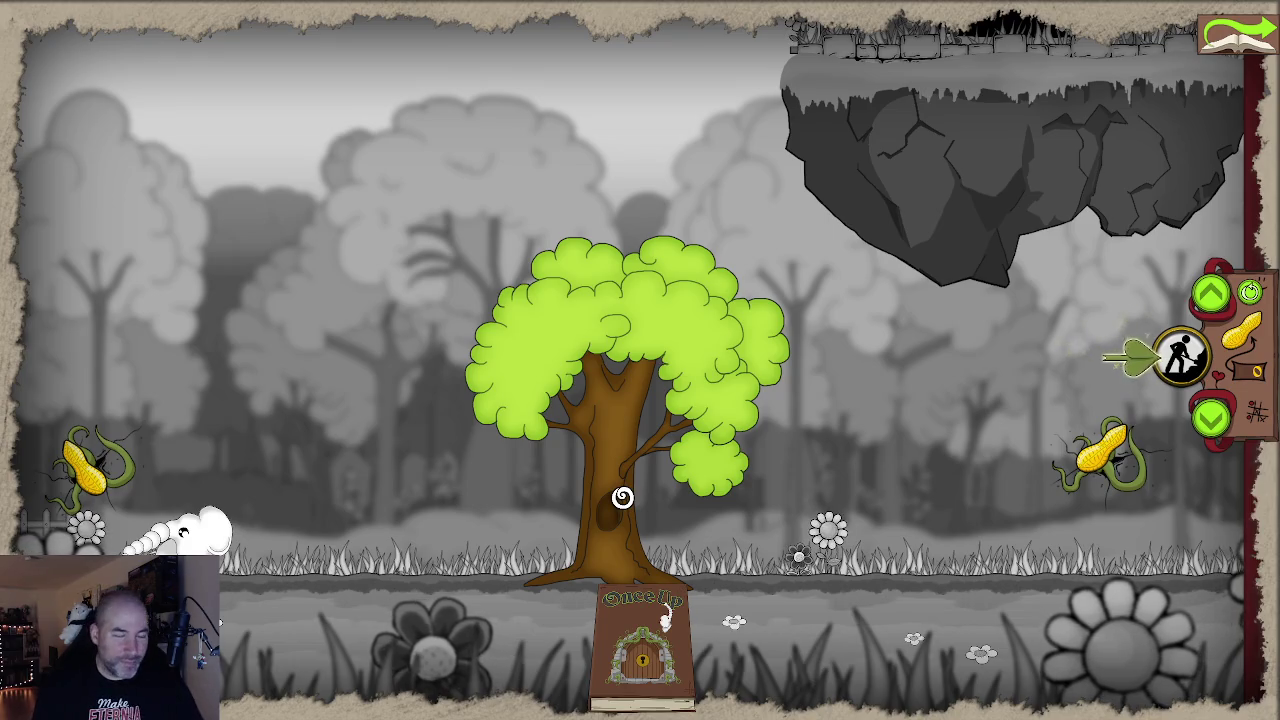
mouse_move(610, 499)
left_mouse_down()
mouse_move(611, 381)
mouse_move(603, 497)
left_mouse_up()
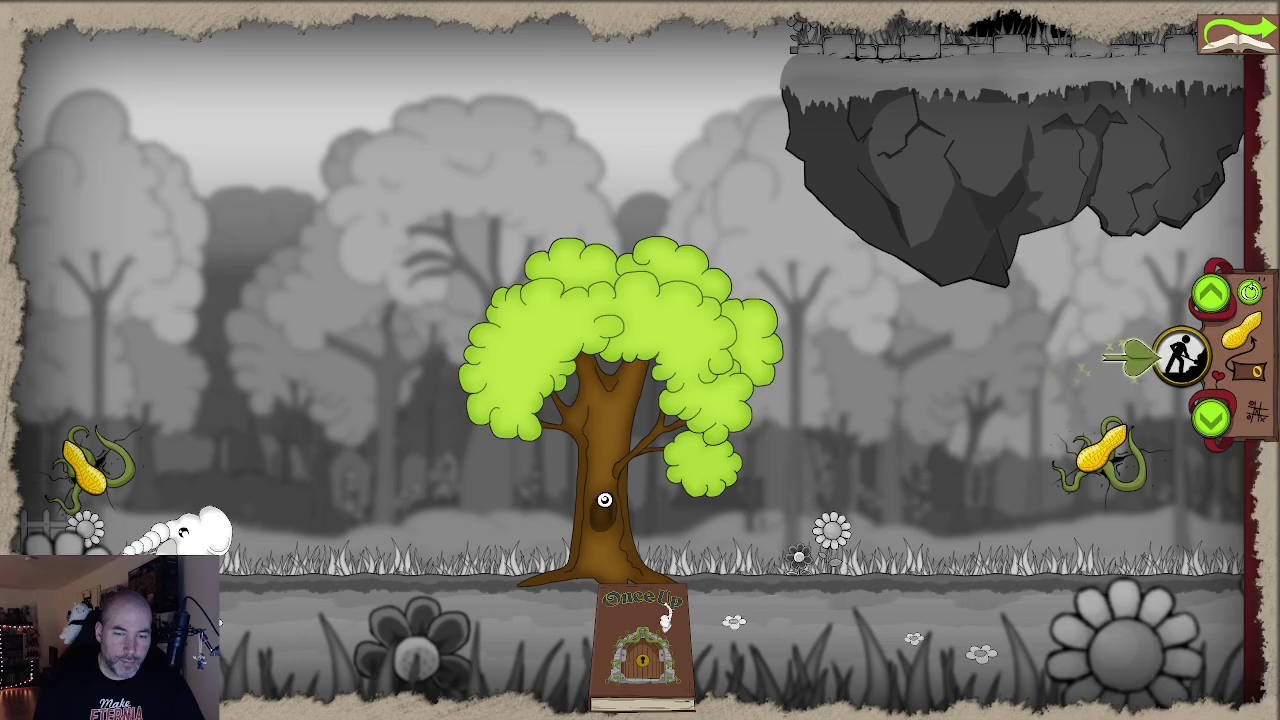
left_click(667, 608)
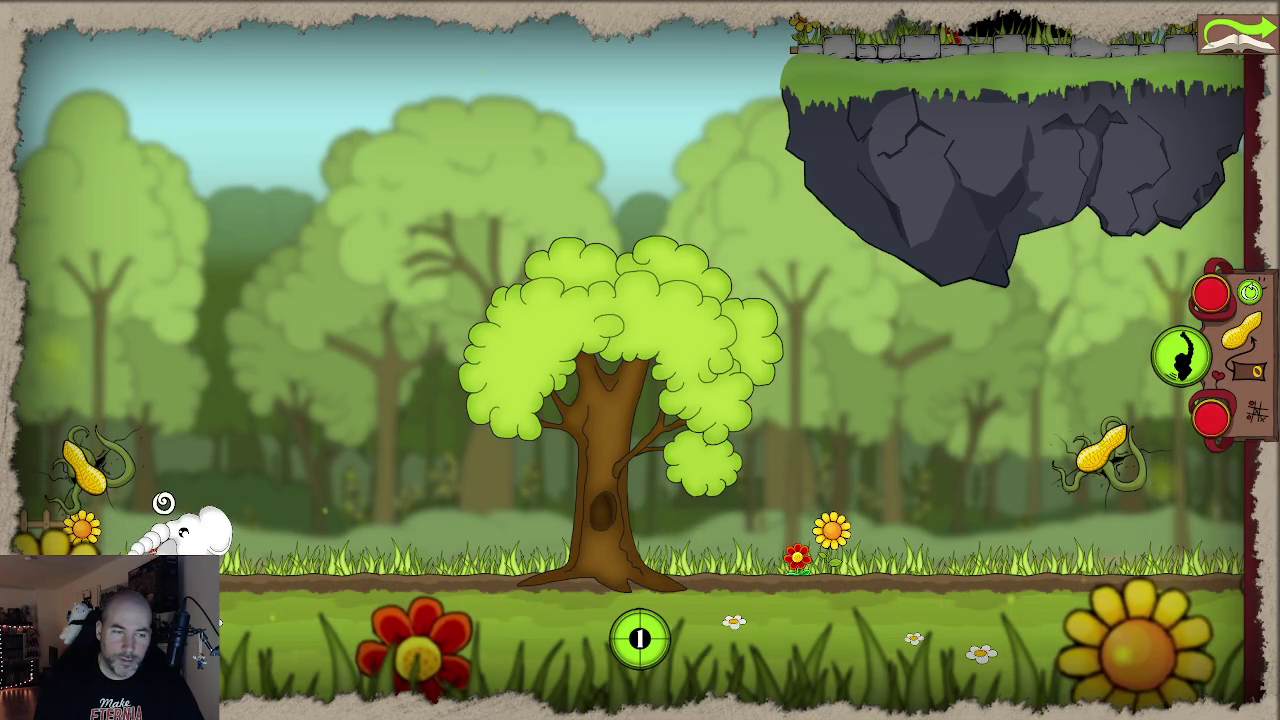
Start the run and fling the sheep to the right corn plant and floating corn
left_click(668, 628)
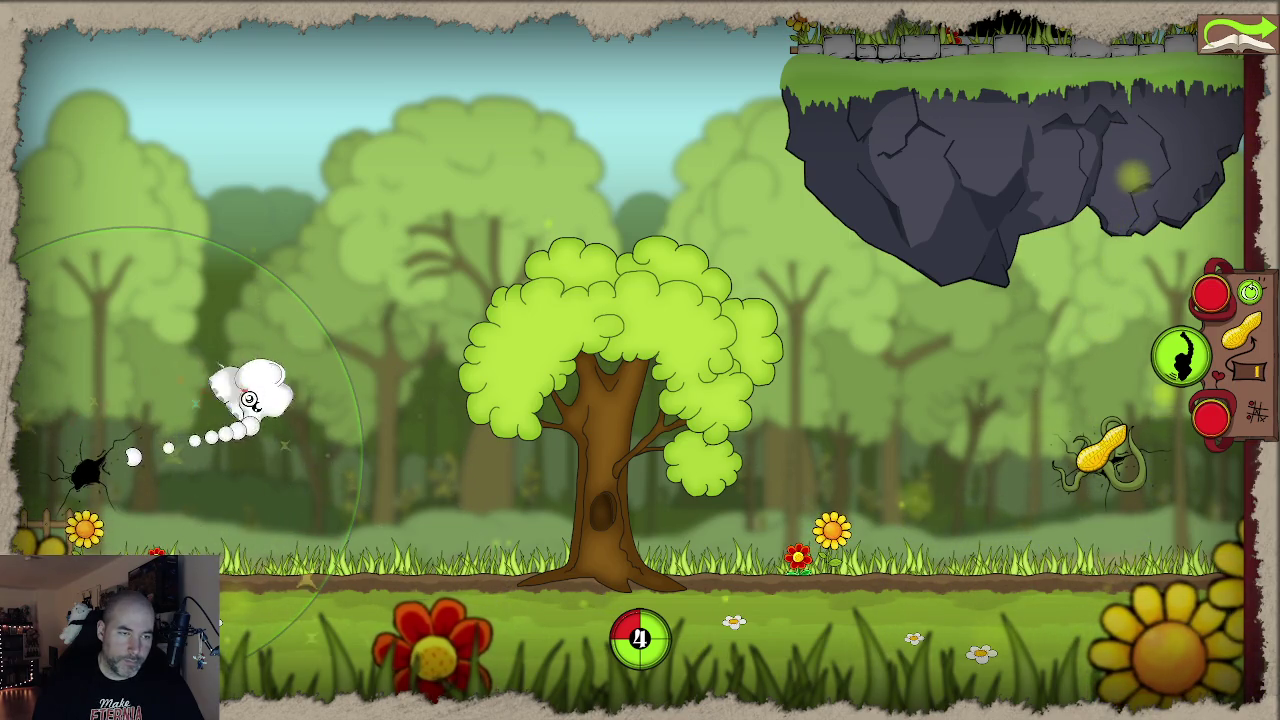
left_click(134, 457)
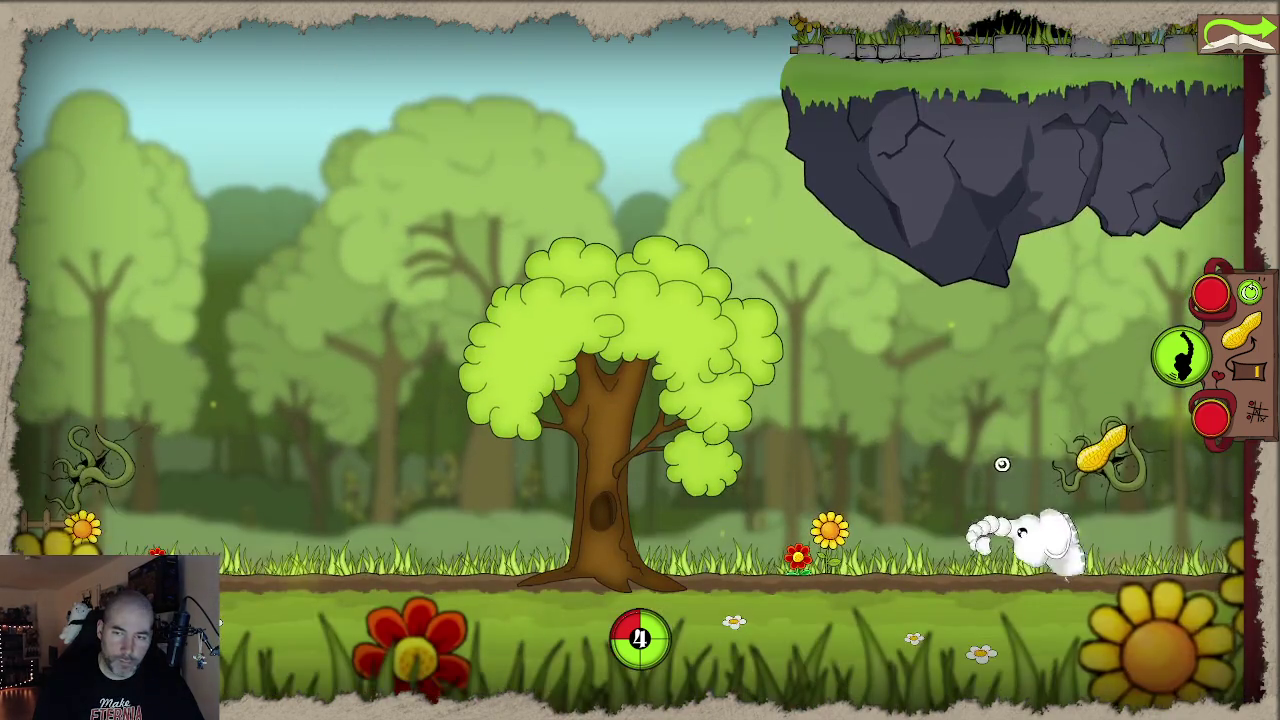
left_click(1110, 455)
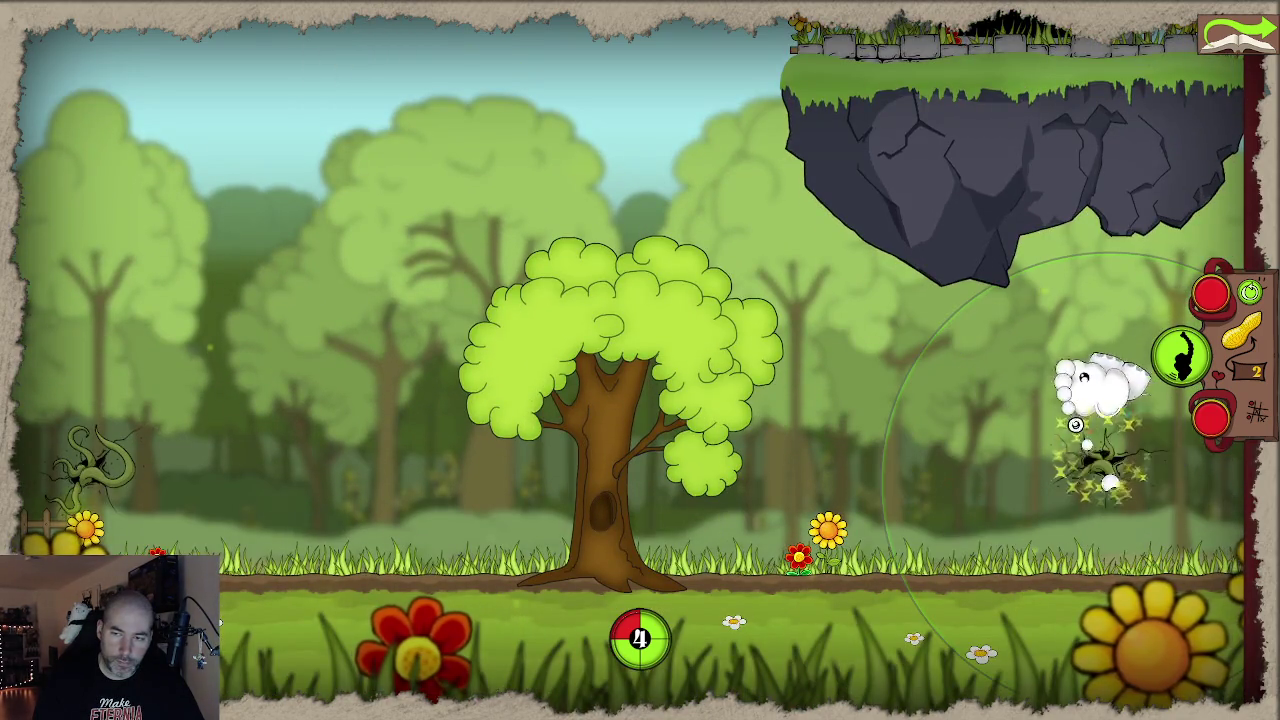
left_click(1020, 395)
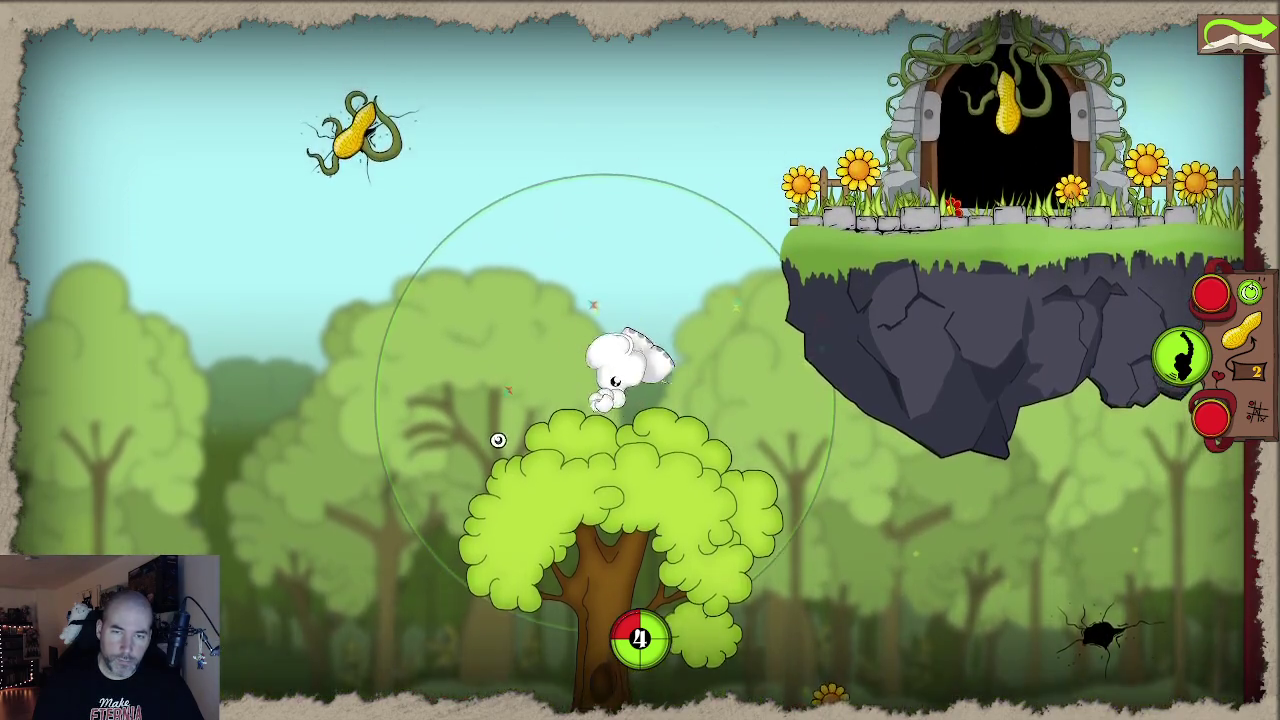
left_click(485, 250)
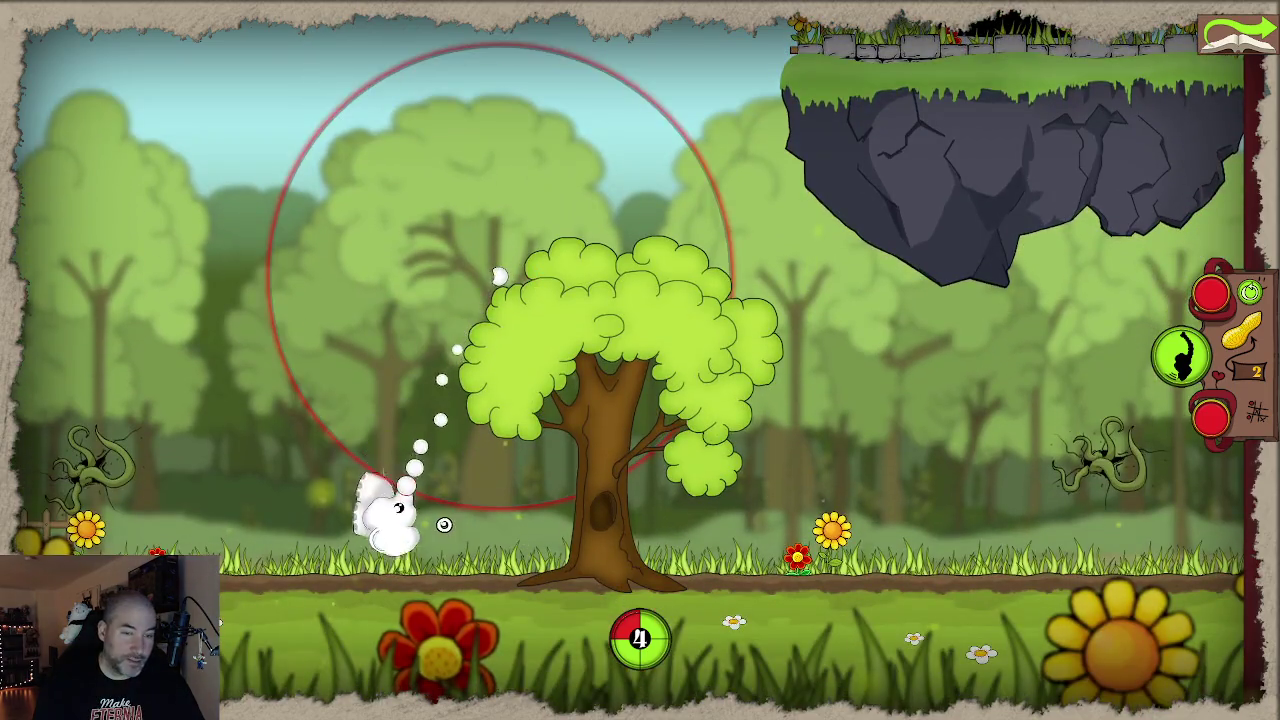
left_click(386, 306)
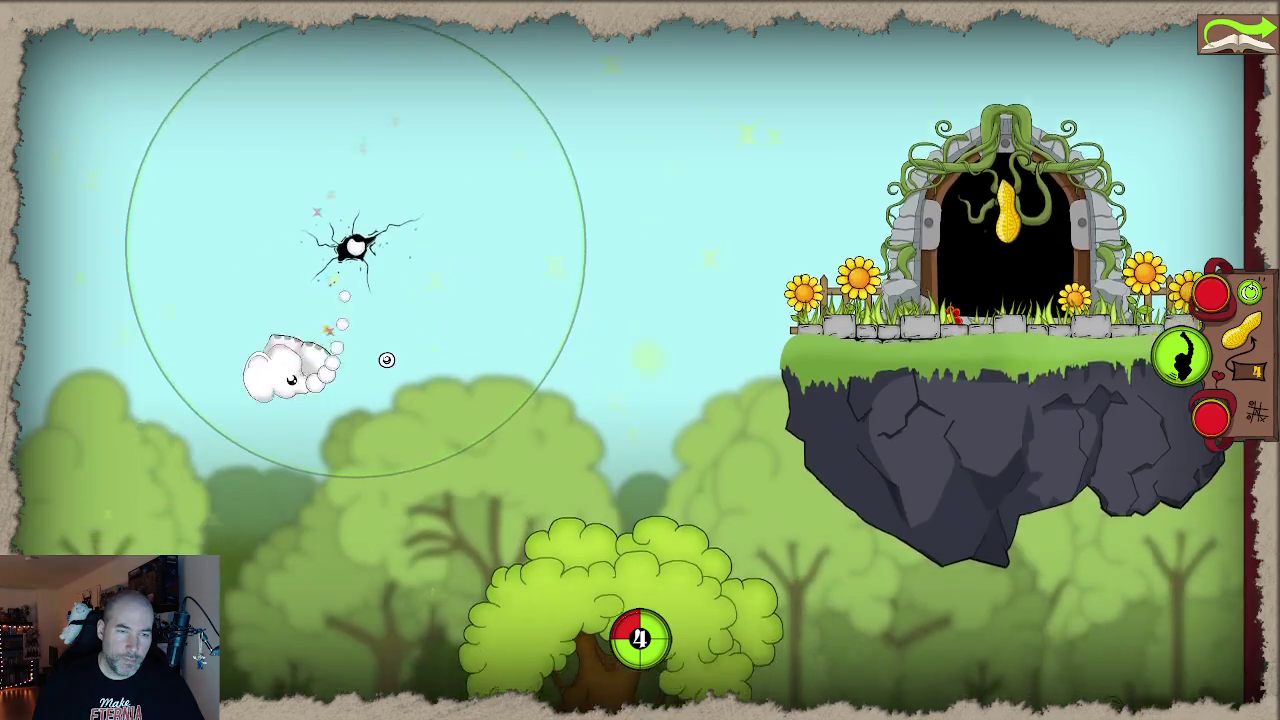
Steer the sheep through the sky to eat the last corn, reaching 6
left_click(386, 359)
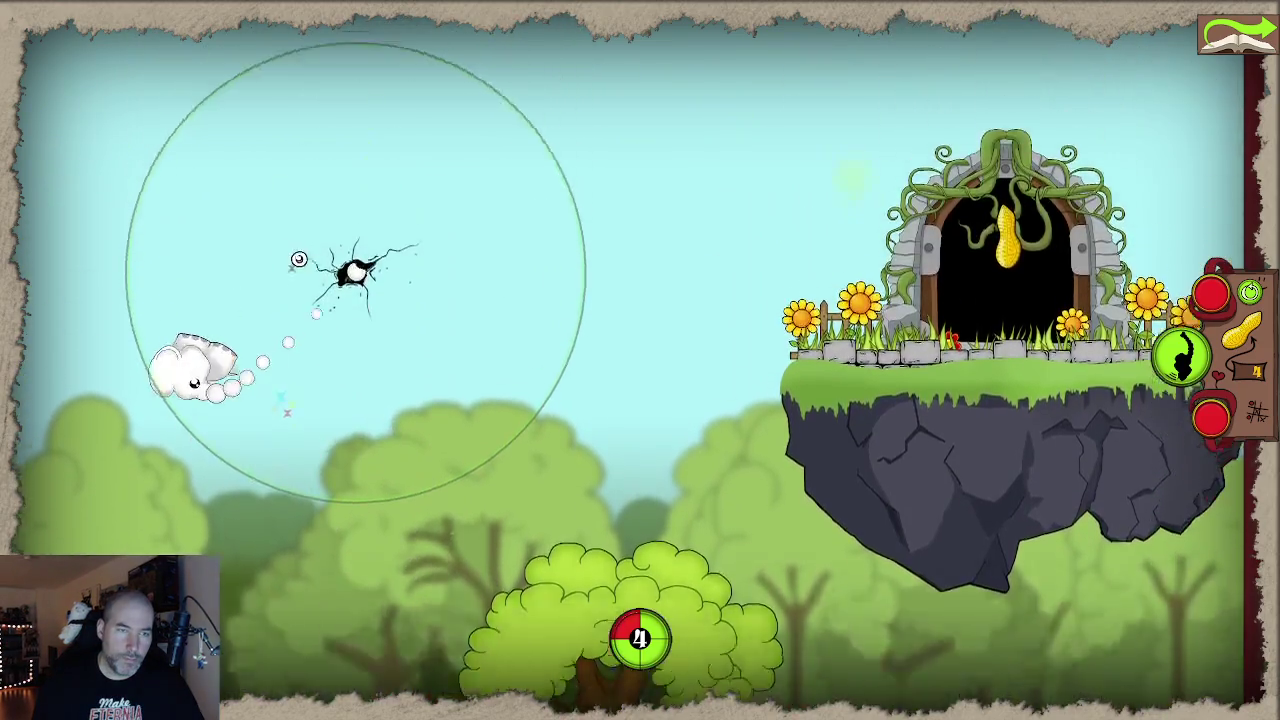
left_click(297, 257)
left_click(441, 357)
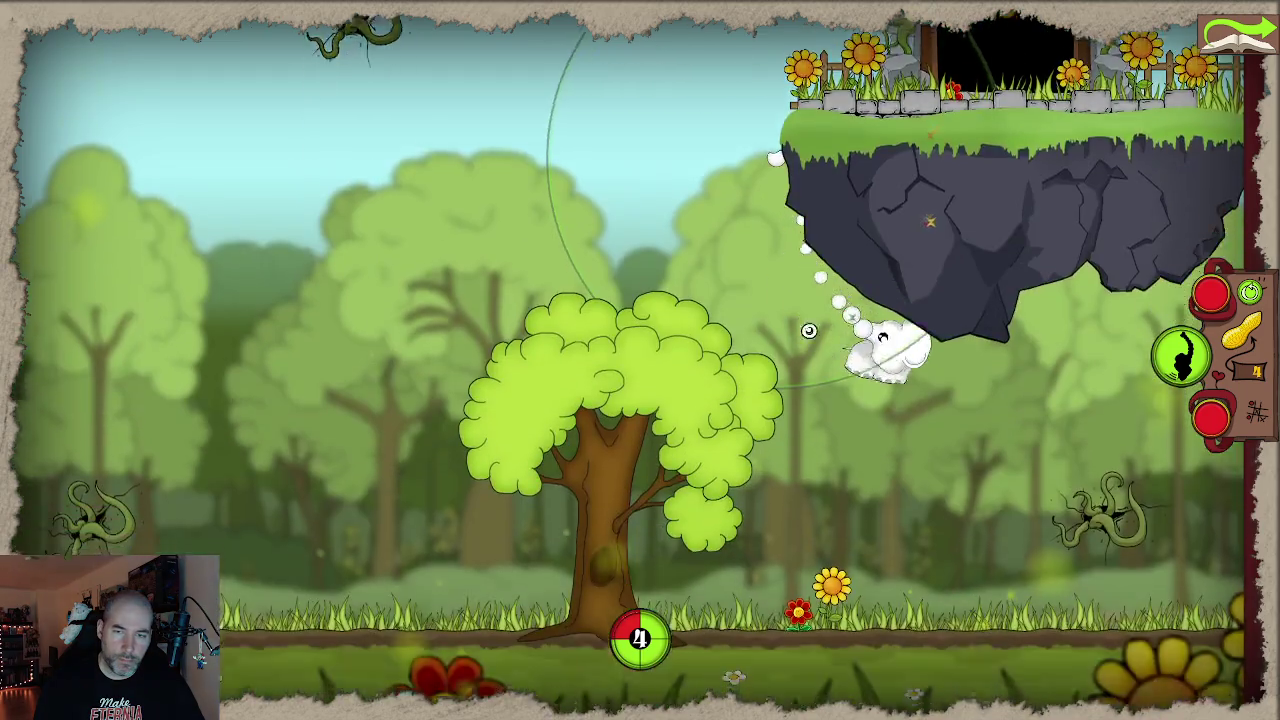
left_click(760, 250)
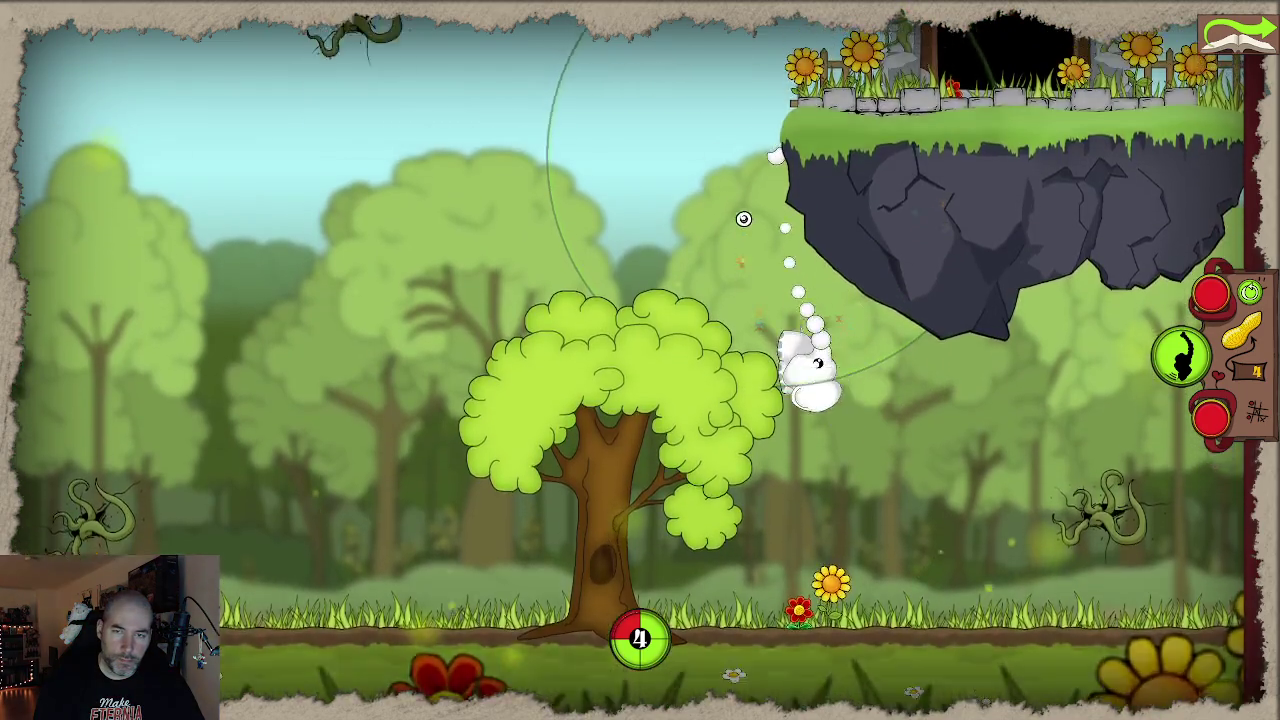
left_click(725, 236)
left_click(680, 205)
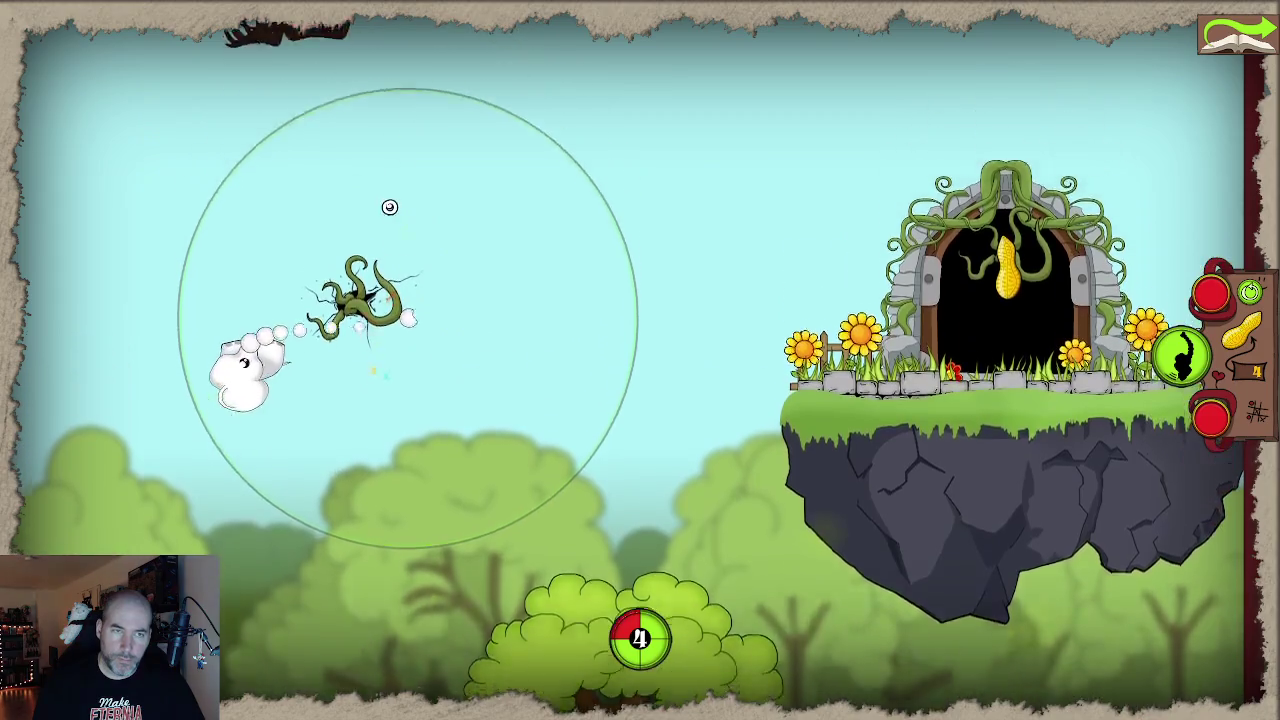
left_click(395, 225)
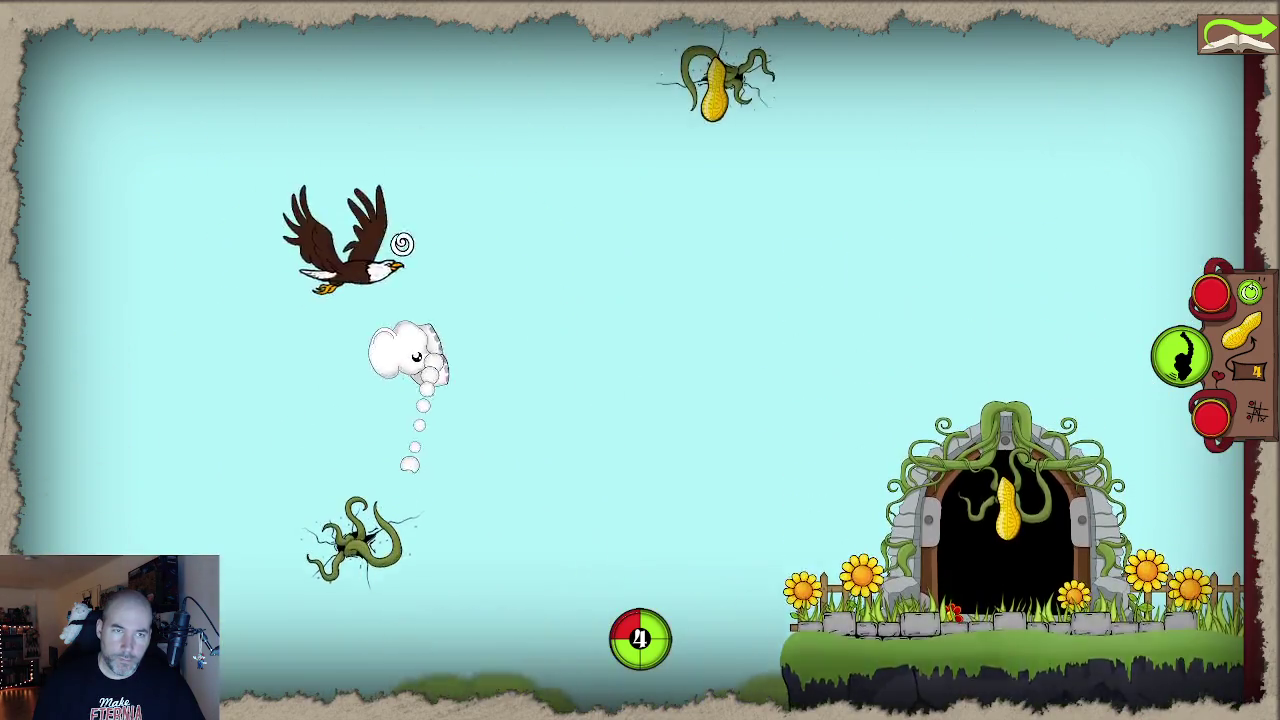
left_click(374, 253)
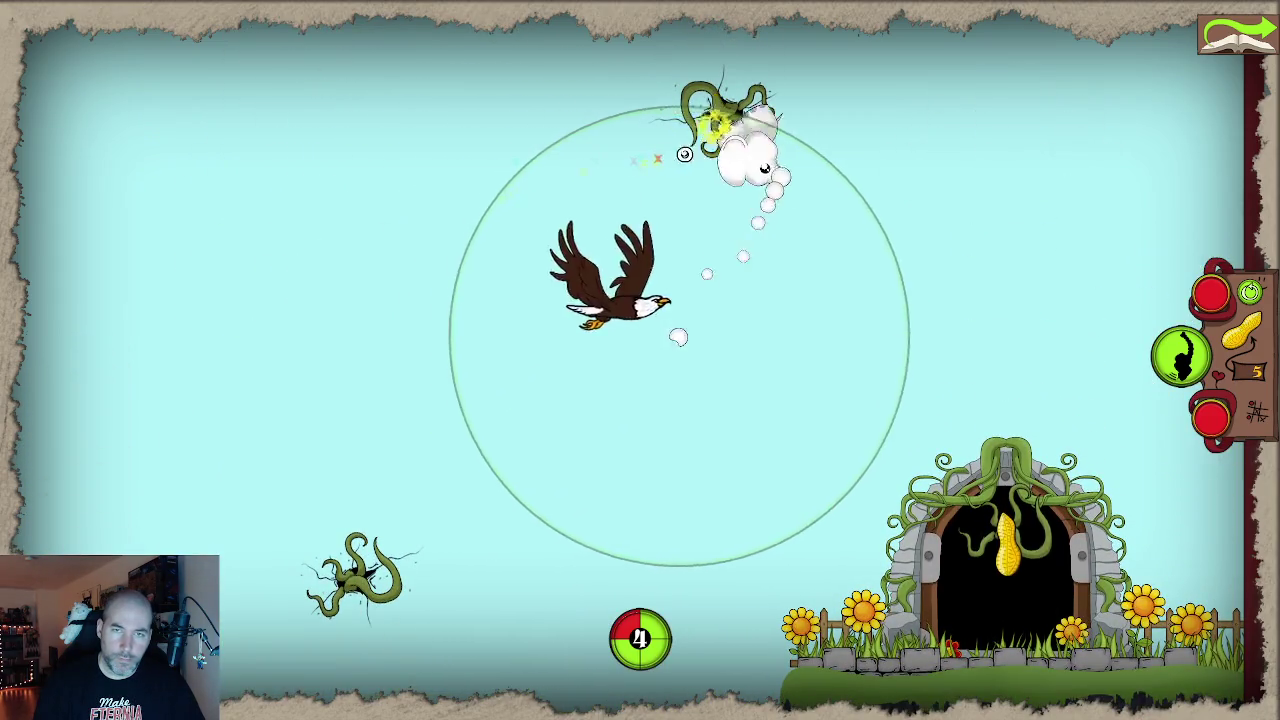
left_click(705, 144)
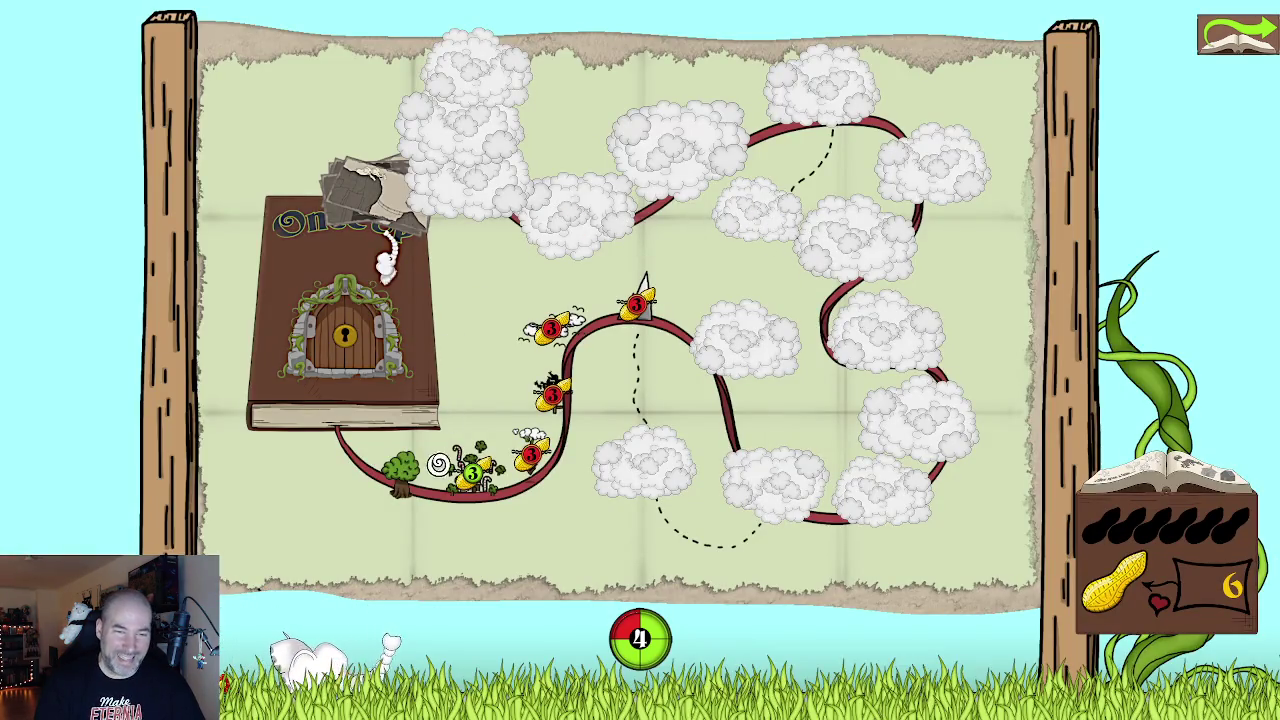
Spend corn to unlock the second level, return to the map, and reopen that level
left_click(532, 454)
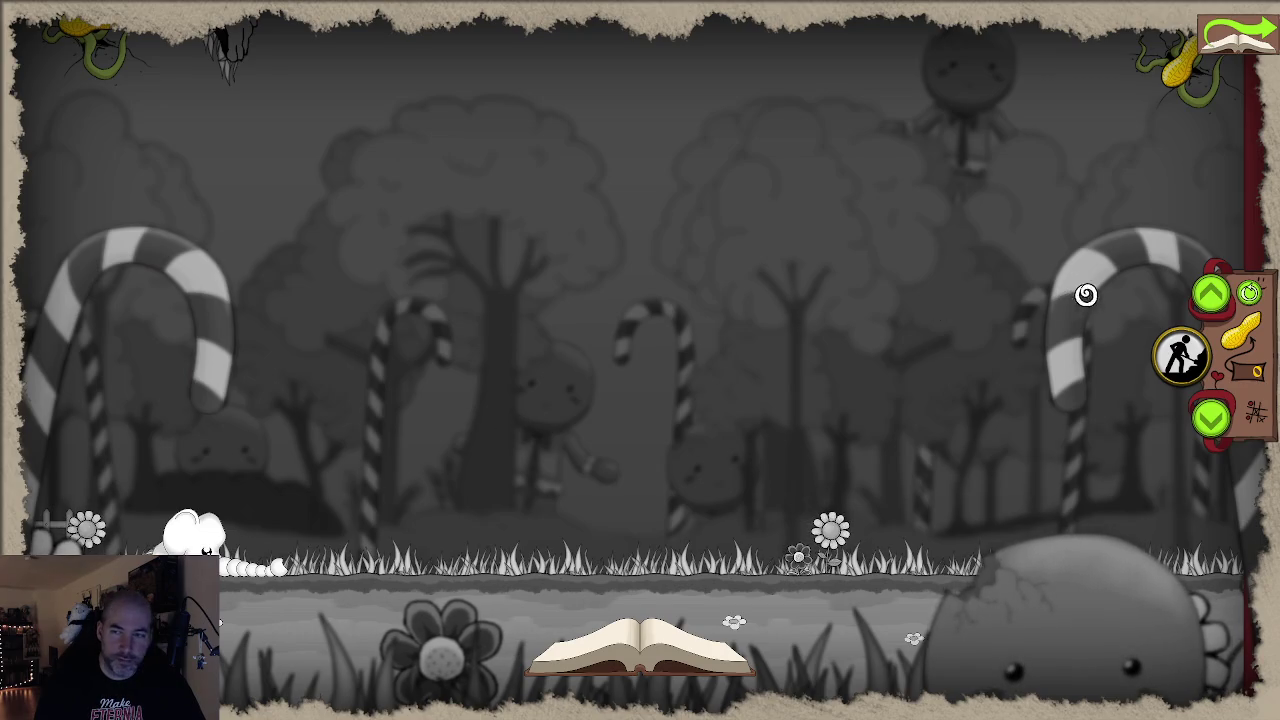
left_click(1228, 42)
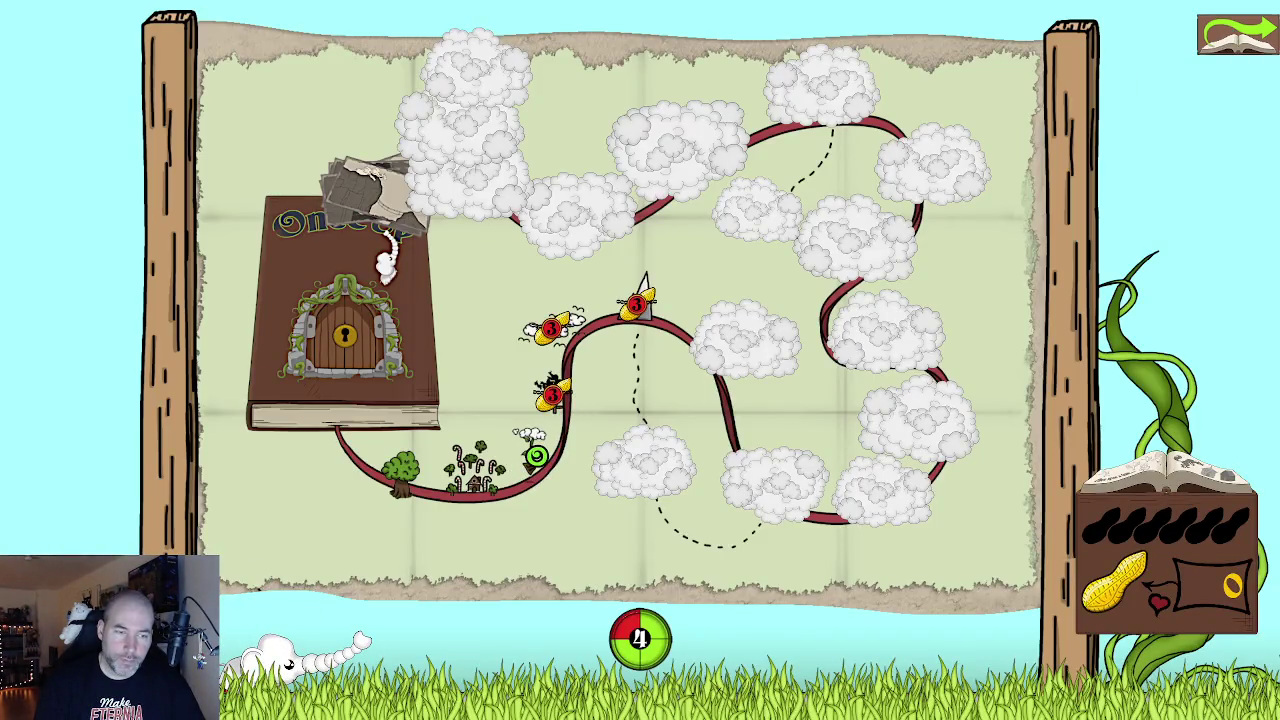
left_click(536, 456)
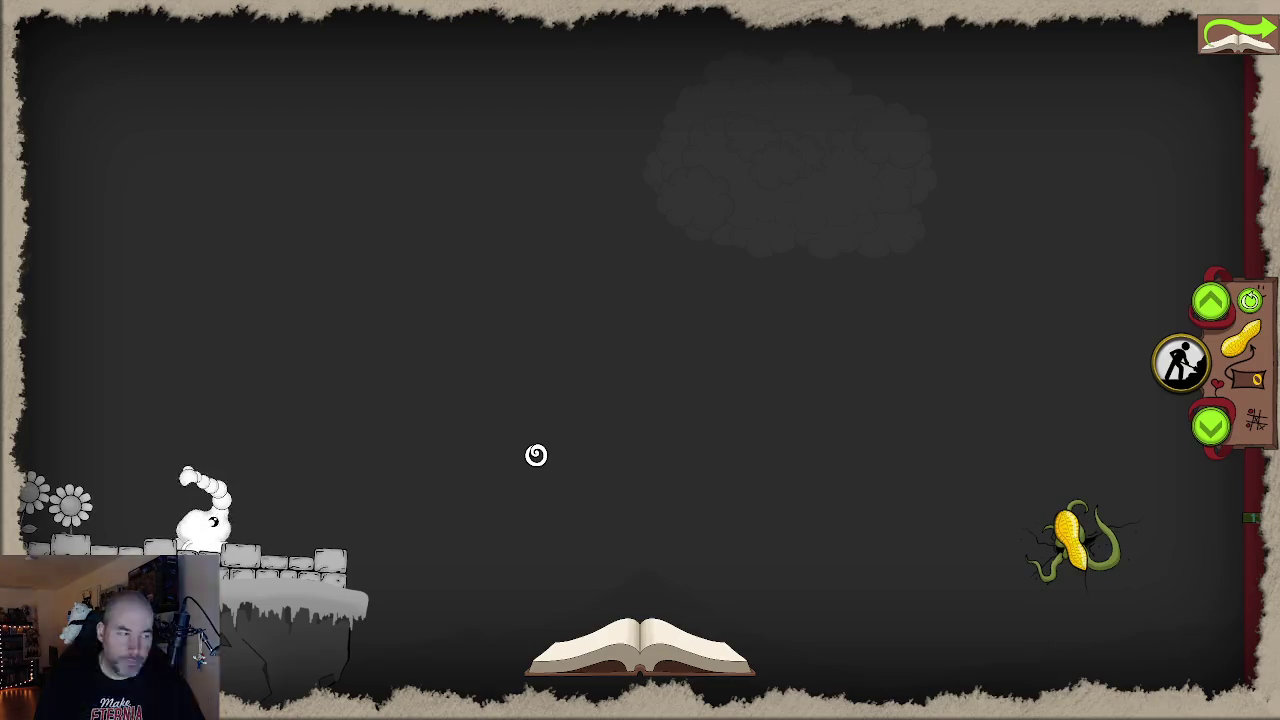
Place a tall beanstalk piece in the dark scene below the corn
left_click(624, 637)
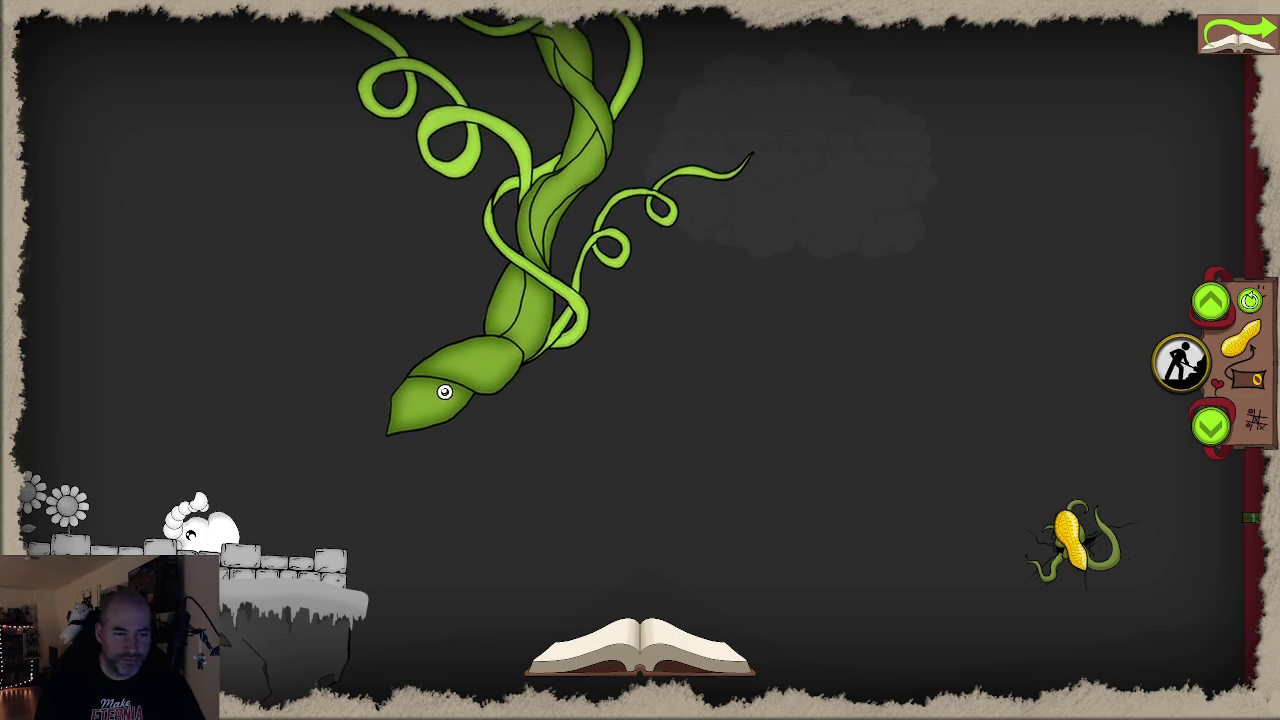
left_click(413, 418)
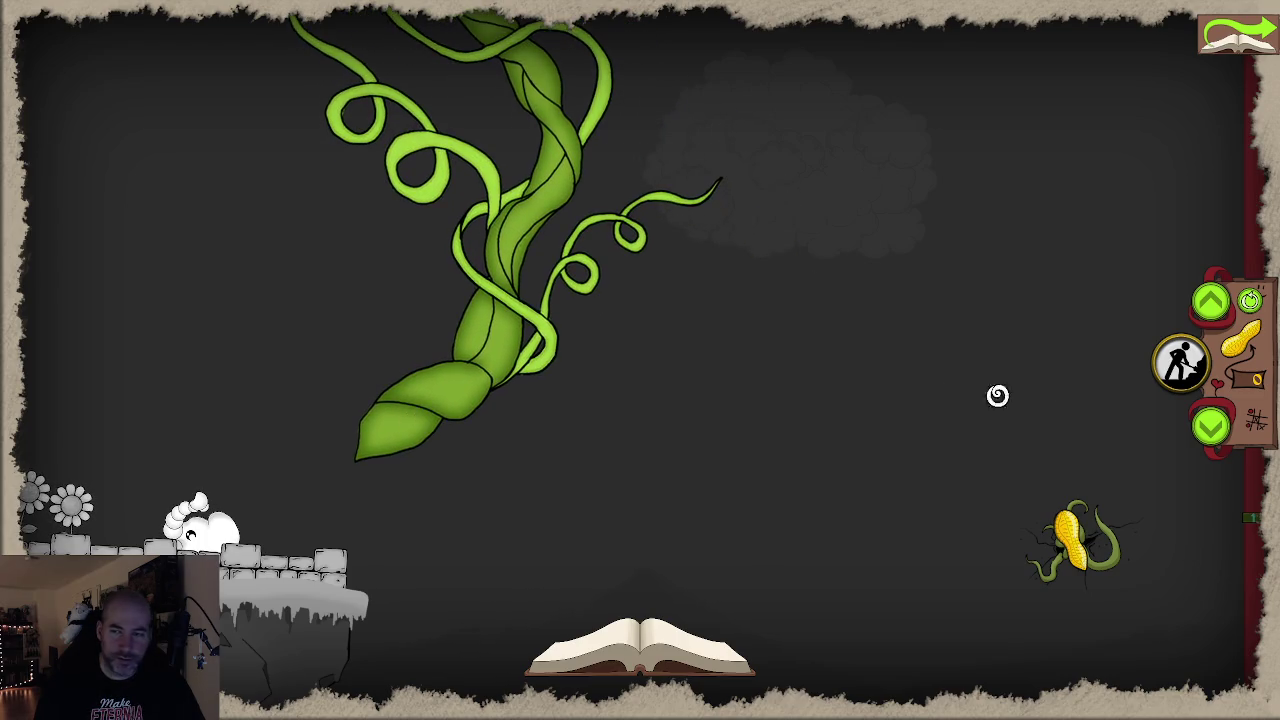
left_click(1211, 303)
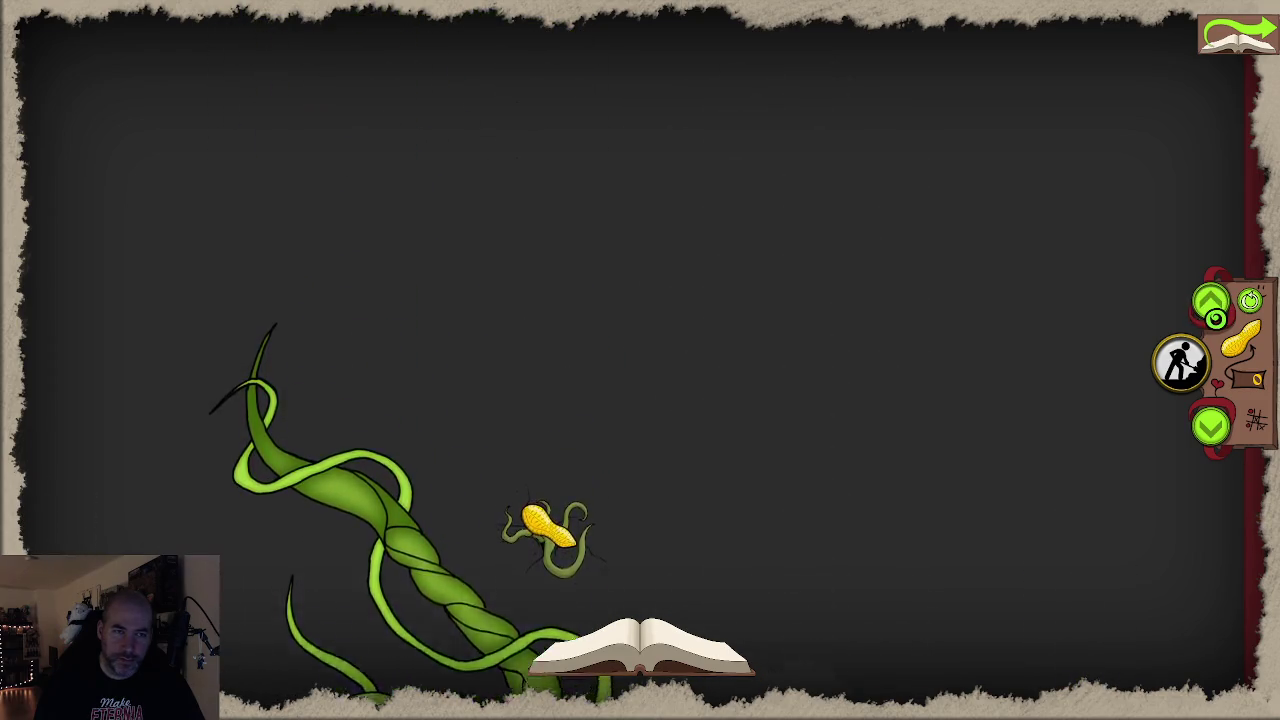
left_click(1210, 430)
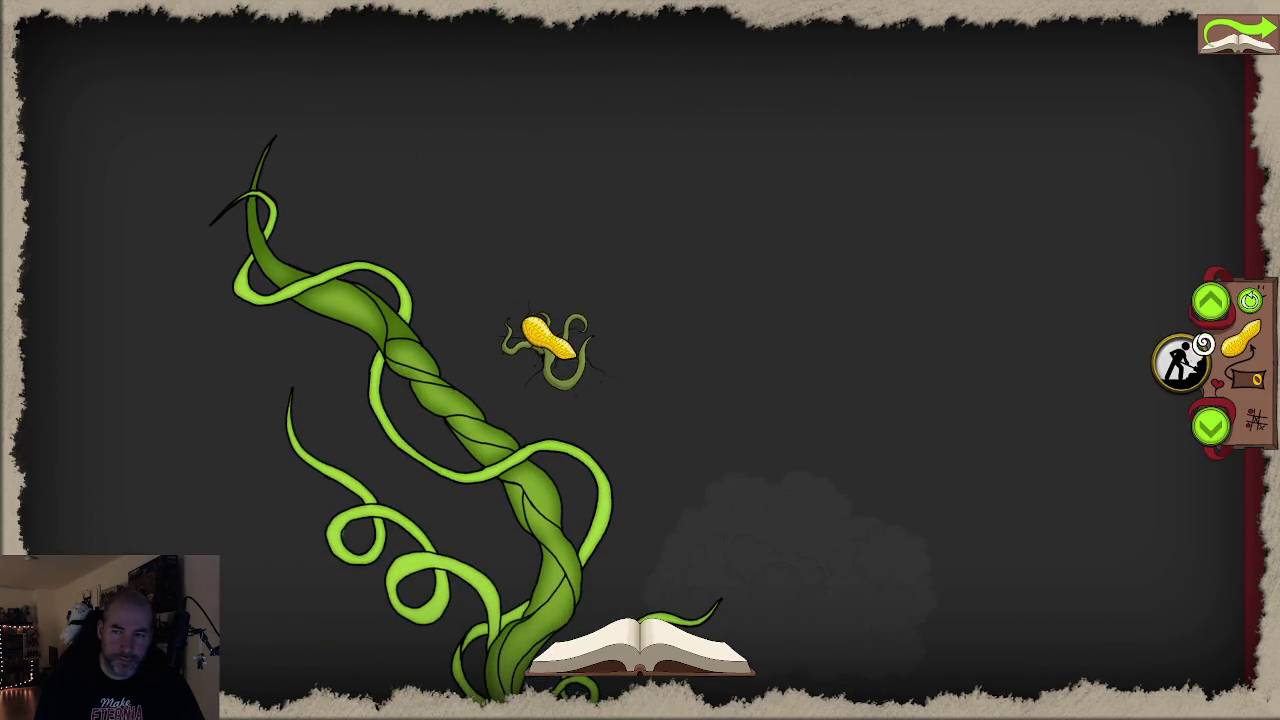
Pan between the castle ledge and the corn, then drag a large leaf below the peanut
left_click(1207, 305)
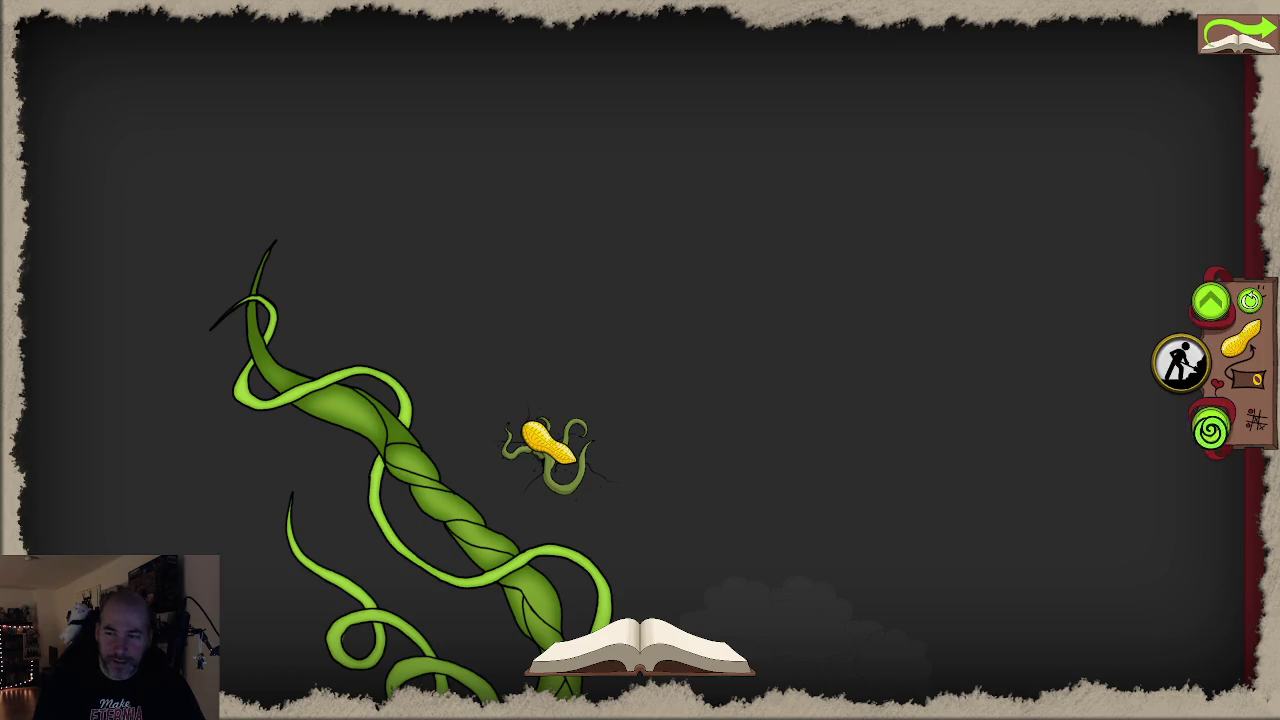
left_click(1210, 428)
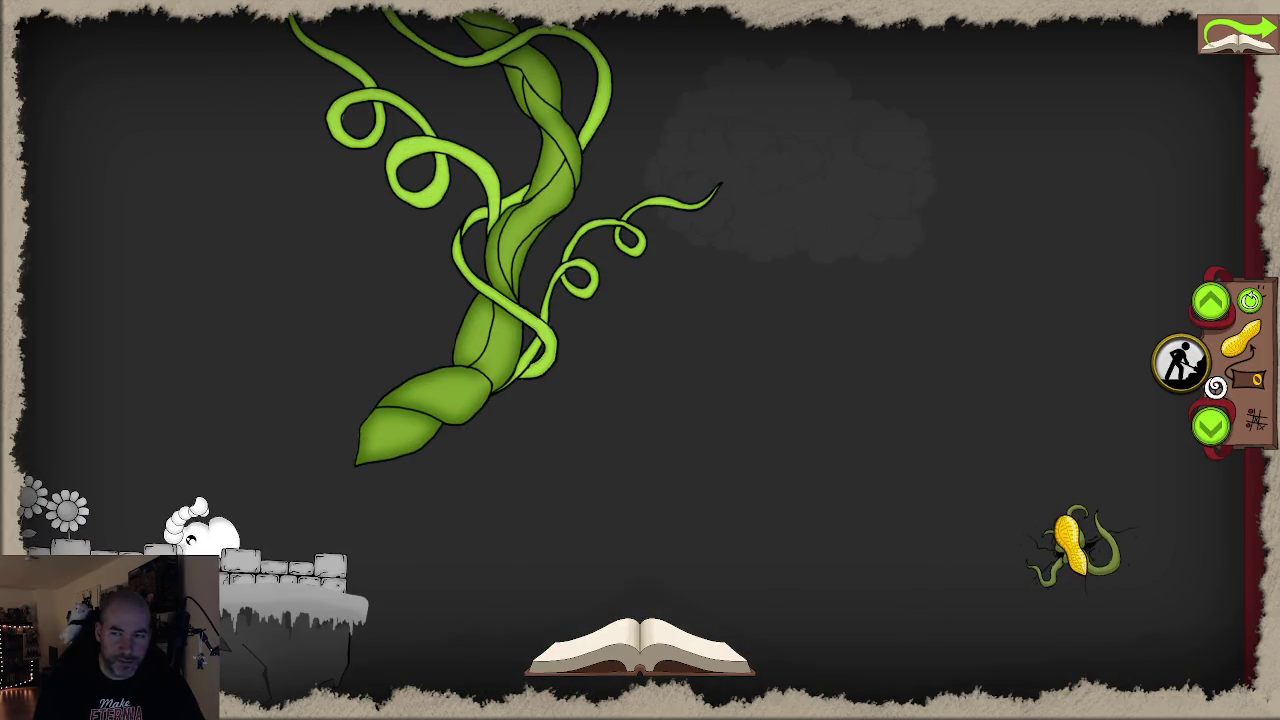
left_click(1213, 303)
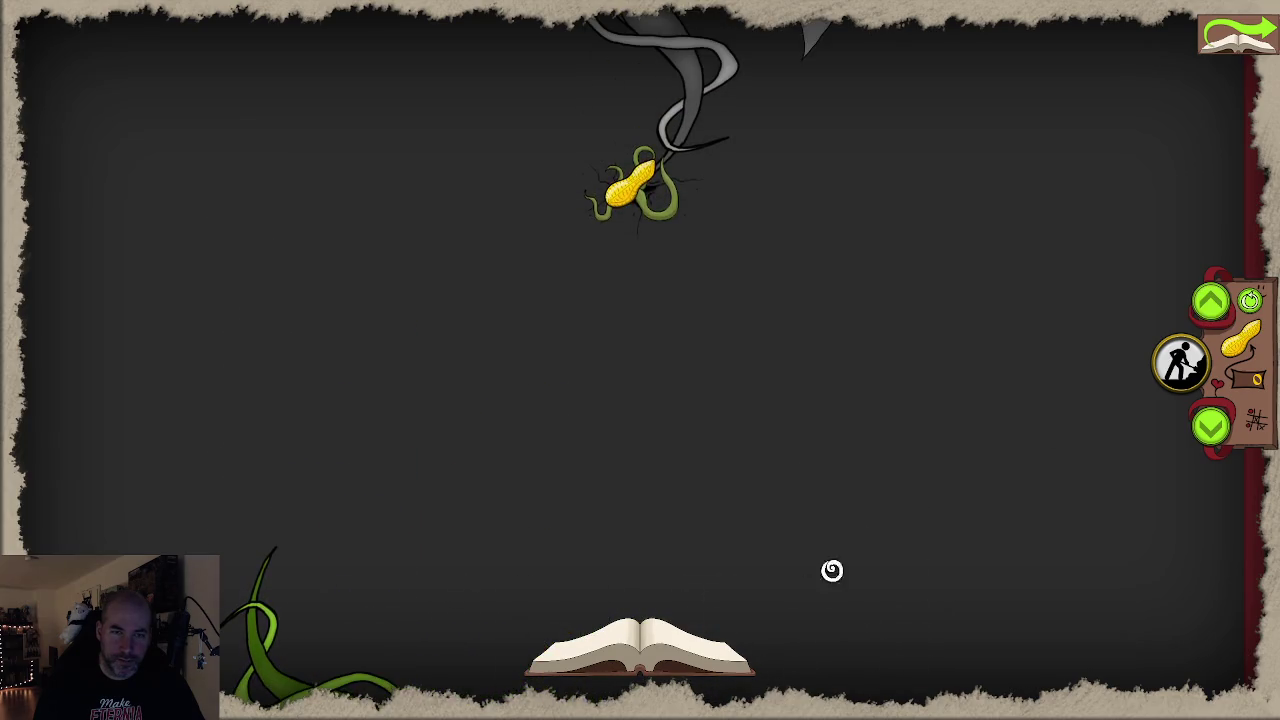
left_click_drag(618, 635, 421, 418)
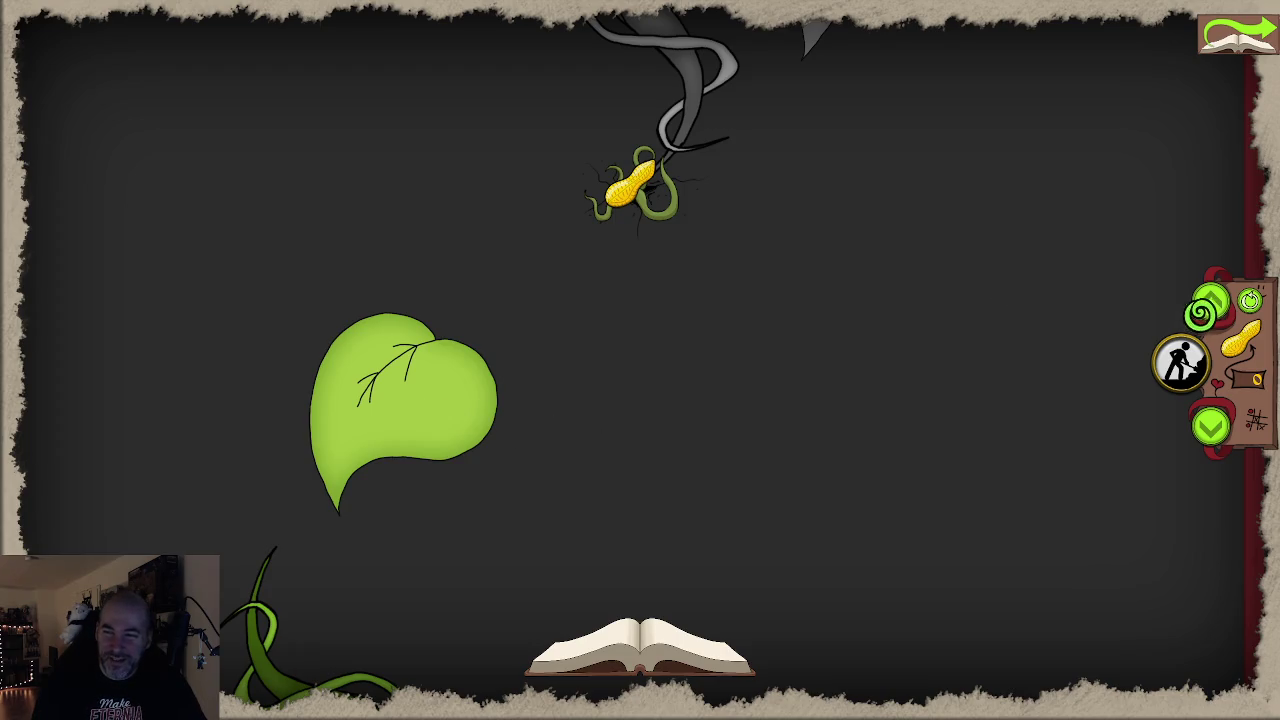
Add leaves to the left and lower right of the peanut, then play the coloured rainy level
left_click(1206, 305)
left_click_drag(666, 625, 275, 420)
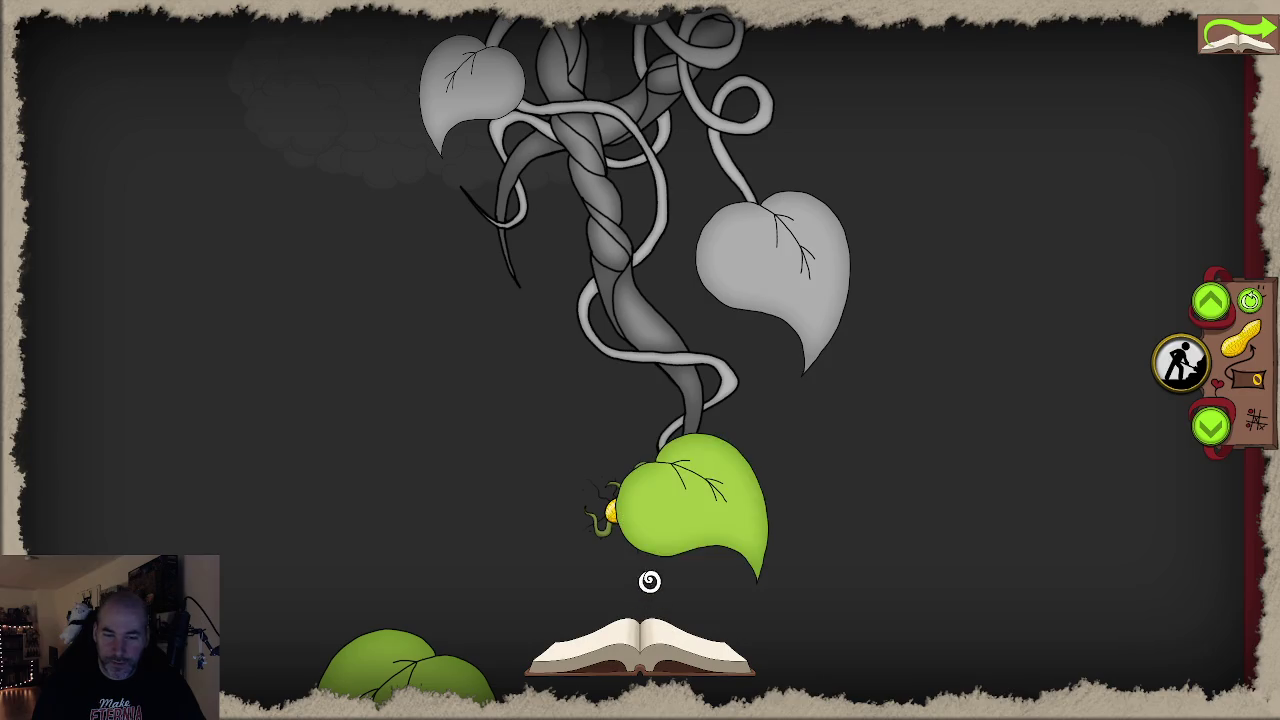
left_click(565, 646)
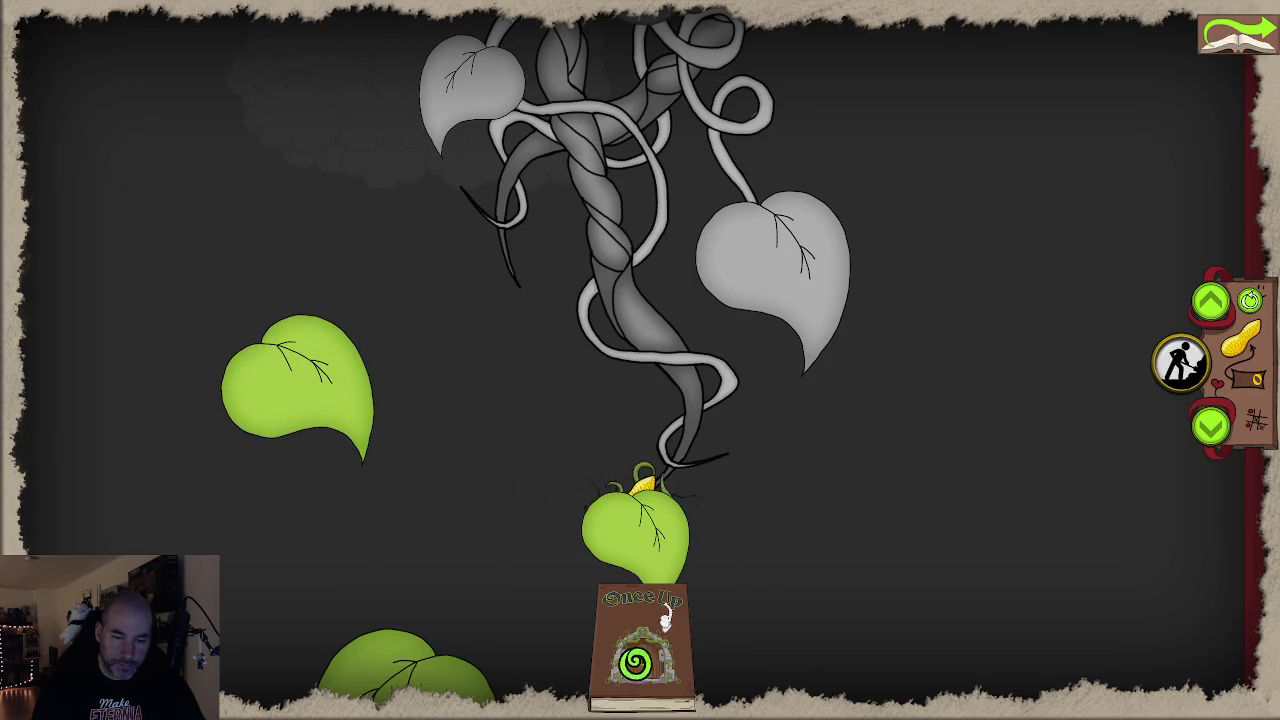
left_click_drag(646, 540, 988, 502)
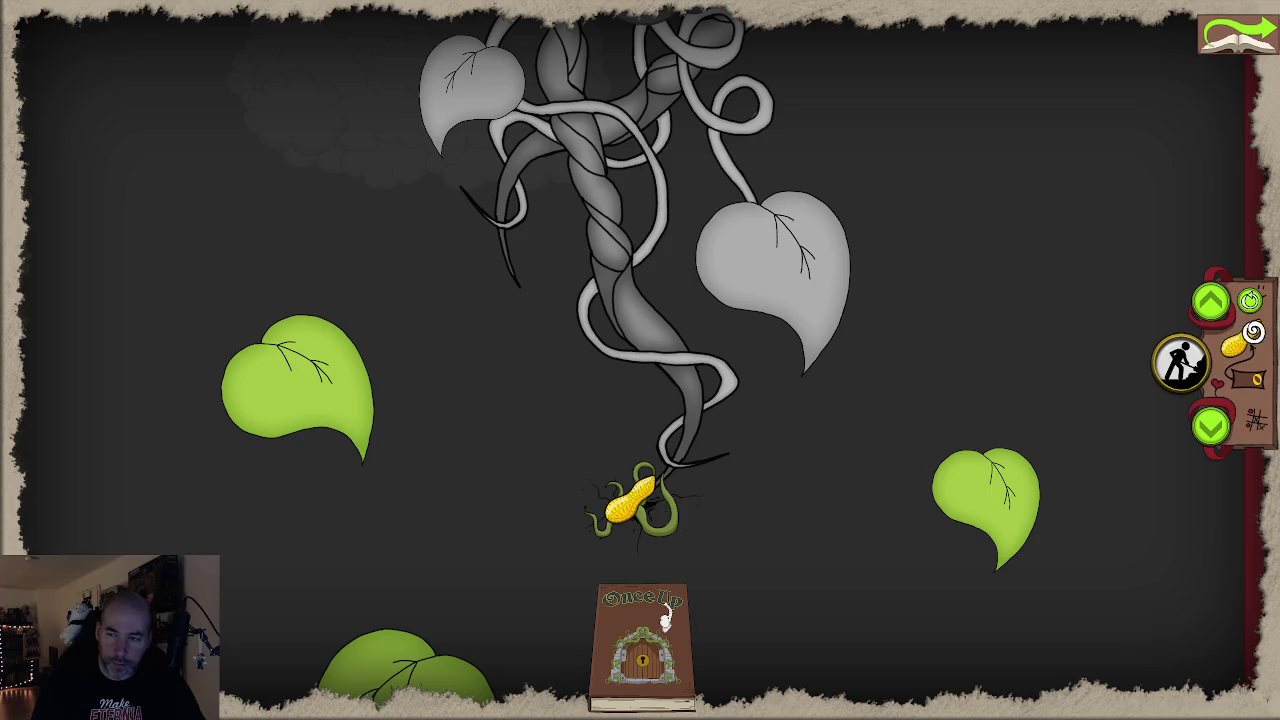
left_click(665, 619)
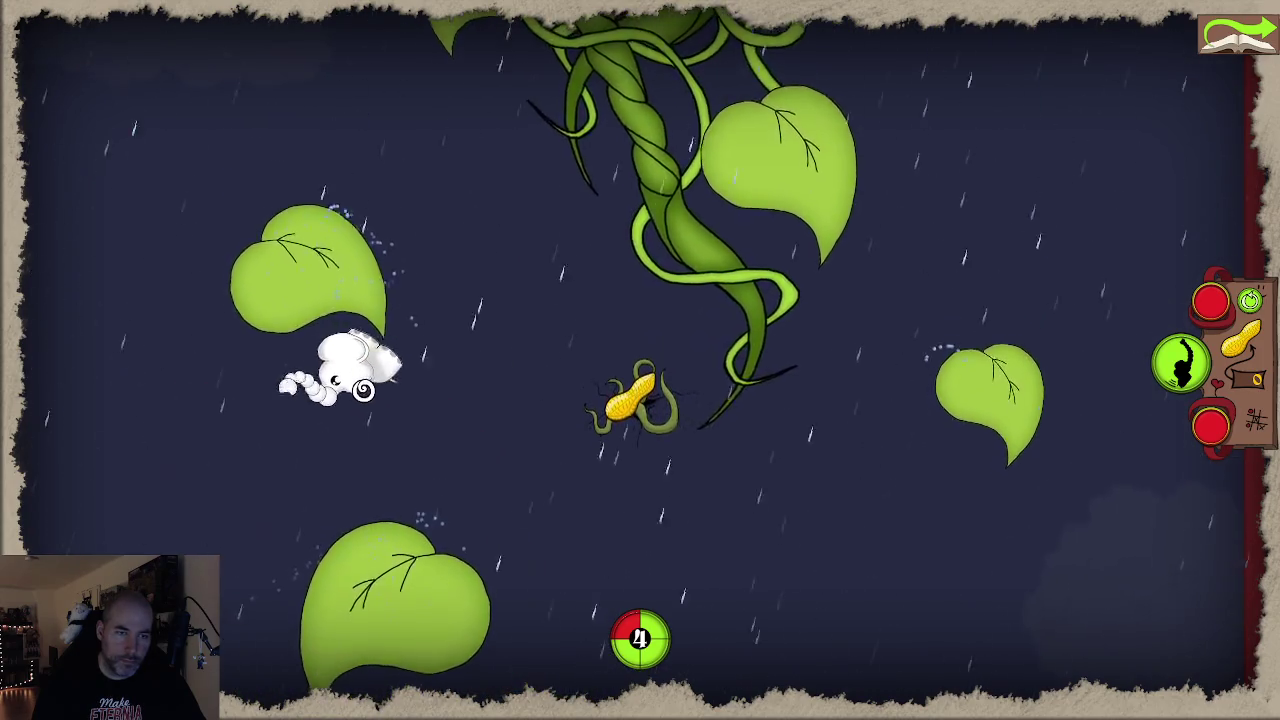
Launch the sheep up via the corn, big leaf and vine loop toward the doorway
left_click(451, 447)
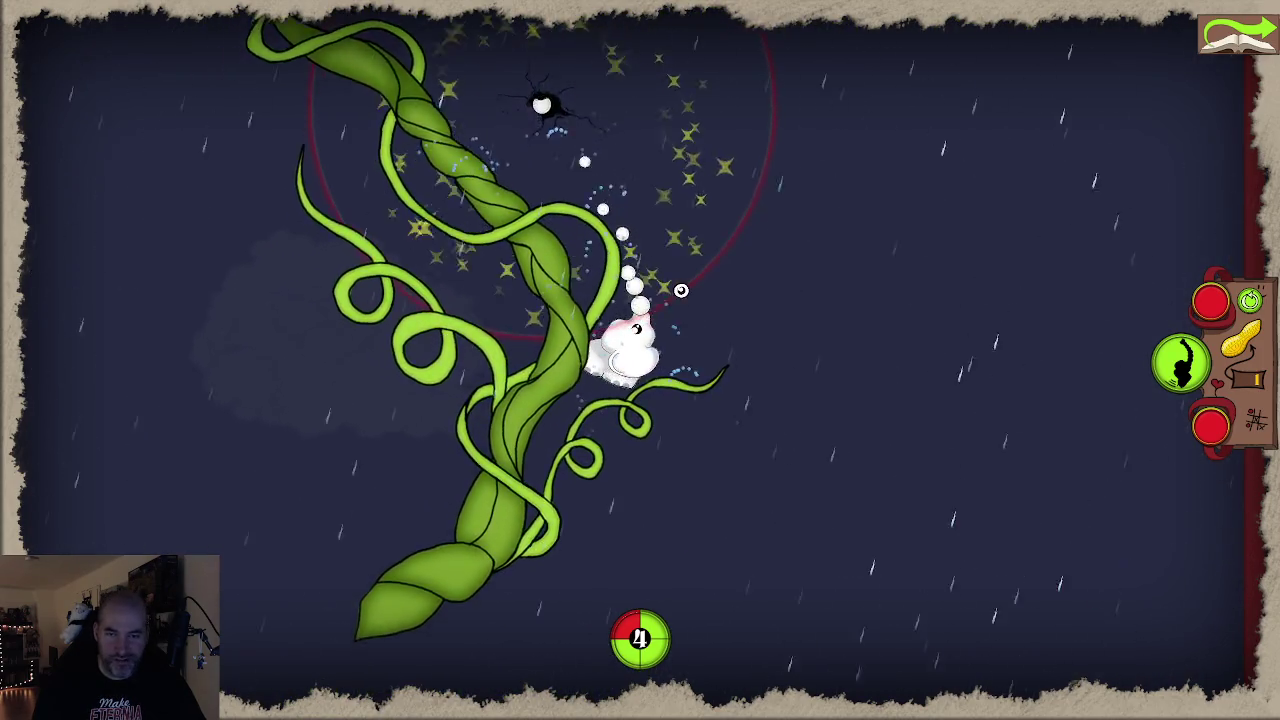
left_click(684, 245)
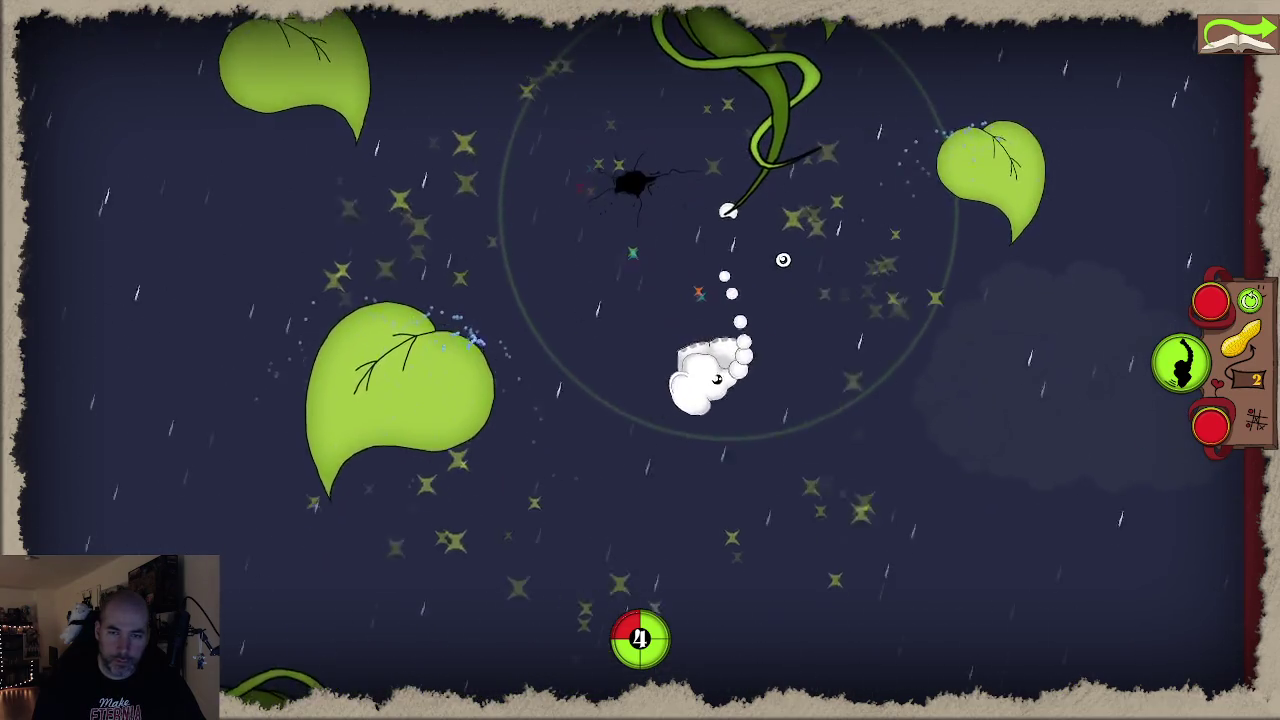
left_click(830, 333)
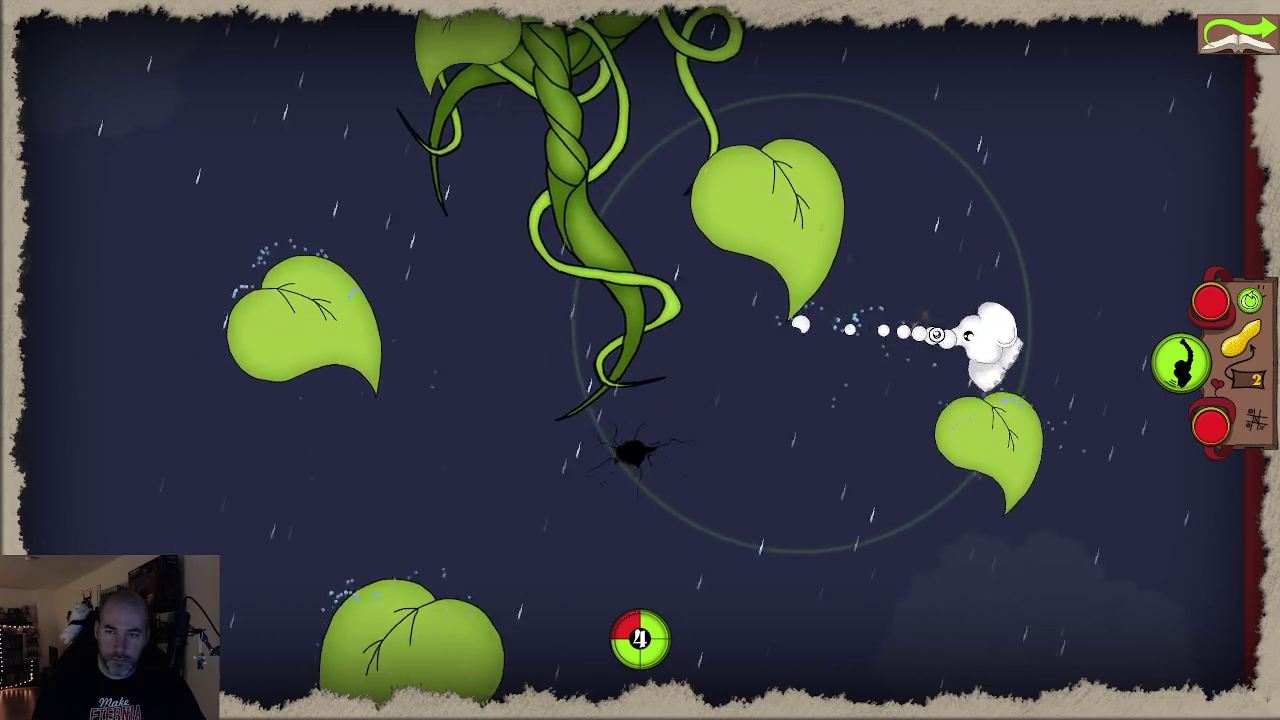
left_click(799, 333)
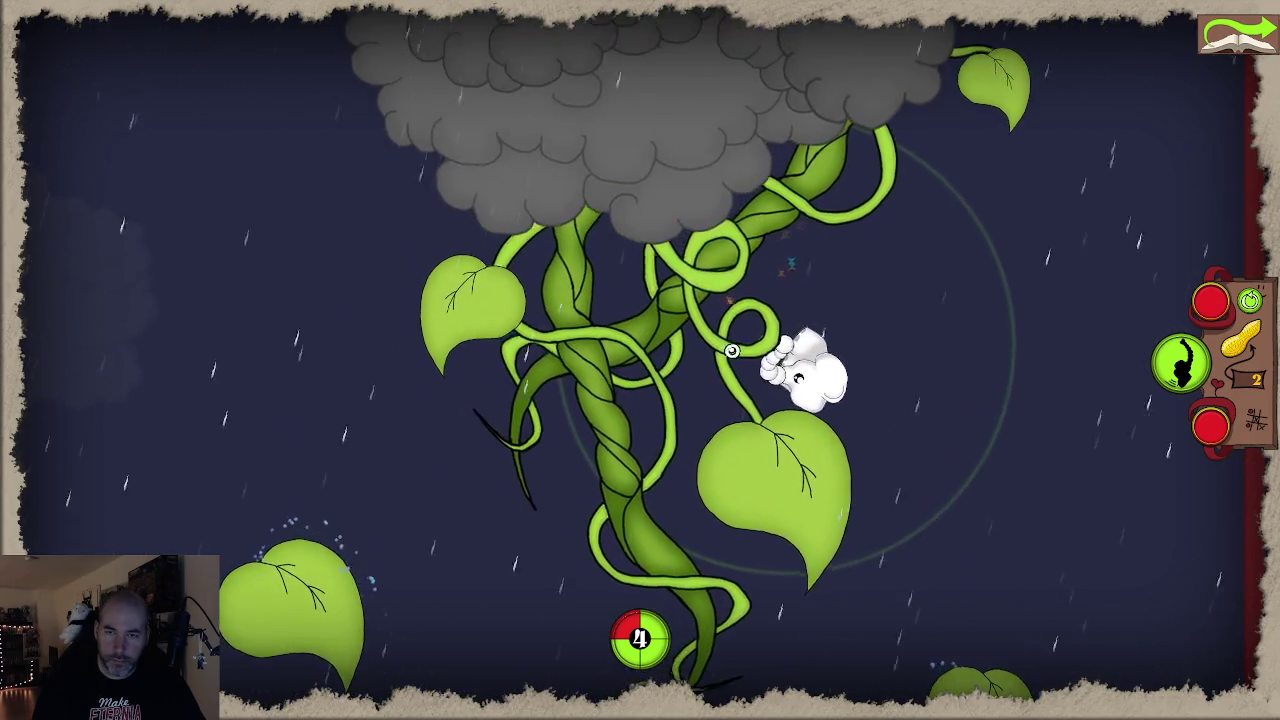
left_click(975, 312)
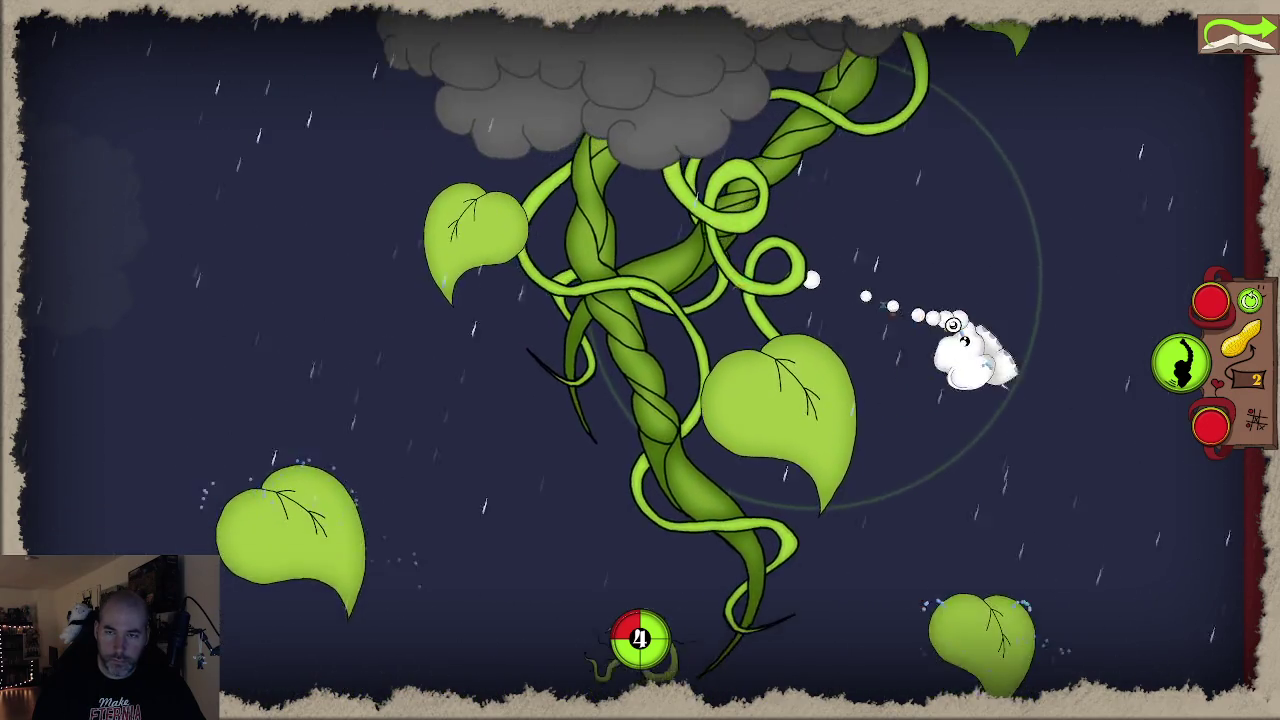
left_click(986, 443)
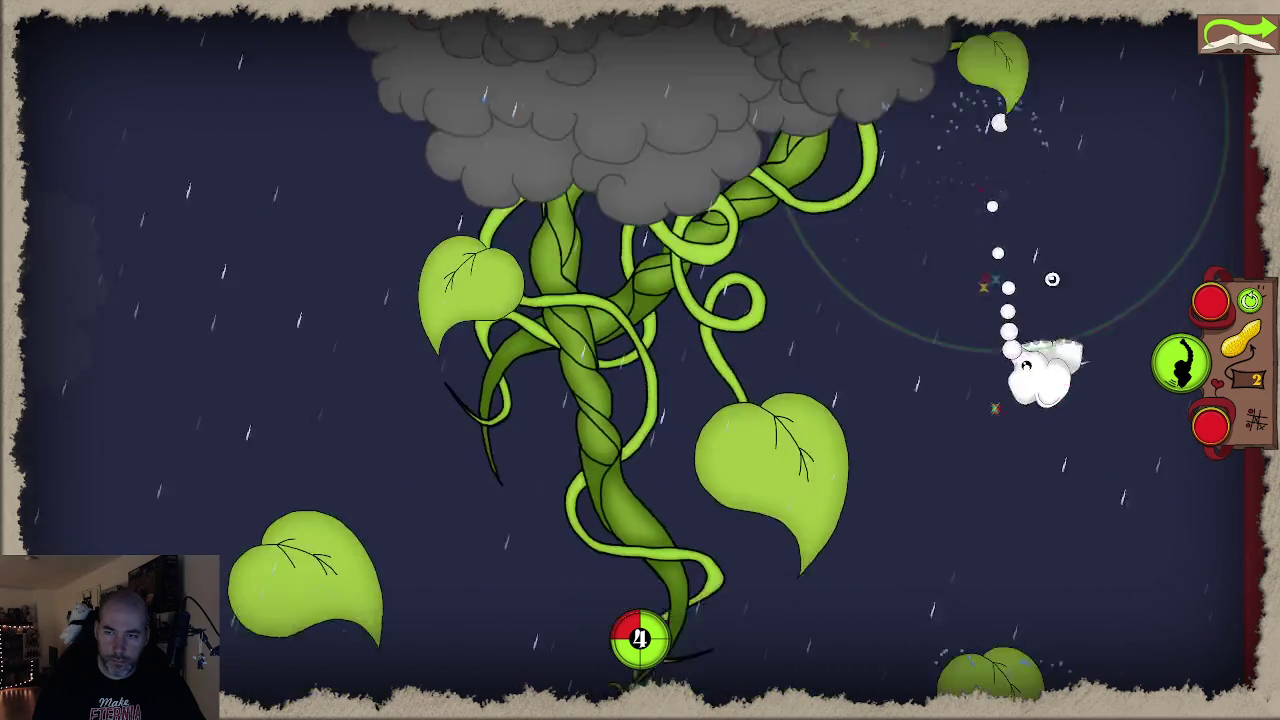
left_click(1088, 220)
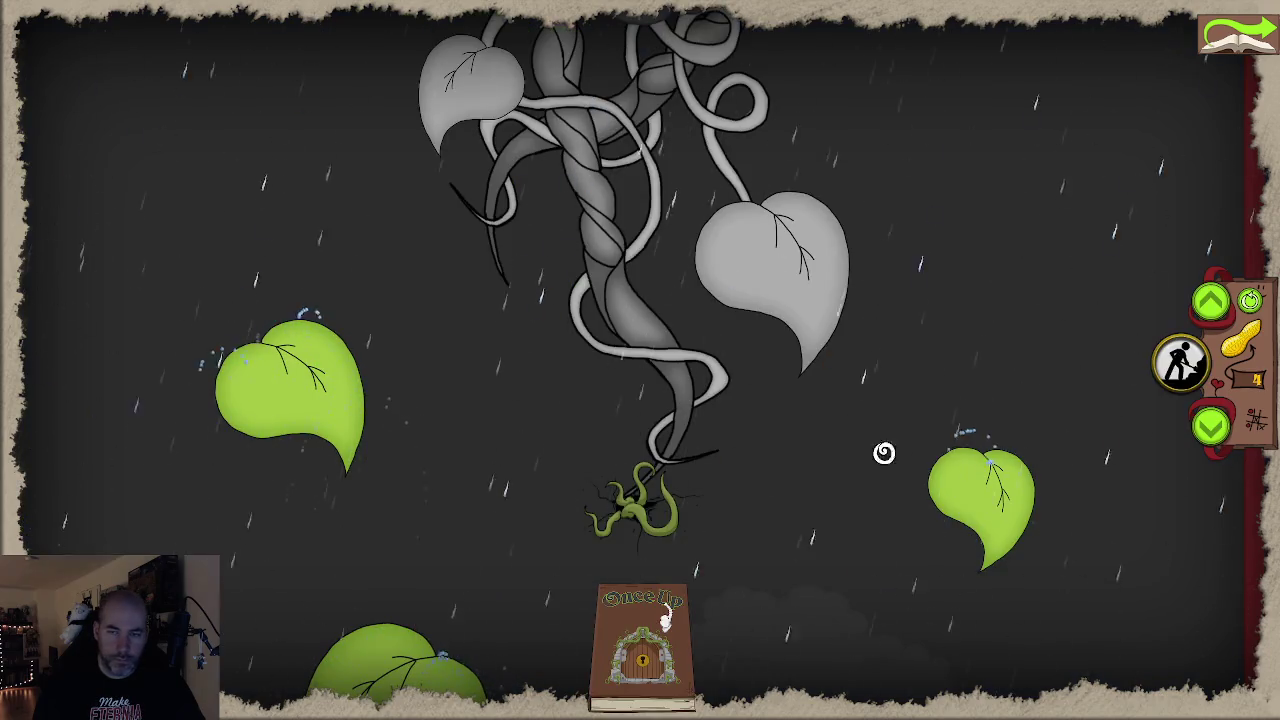
Move the small leaf to the upper left, choose the next beanstalk piece, and start the level
left_click_drag(982, 488, 192, 152)
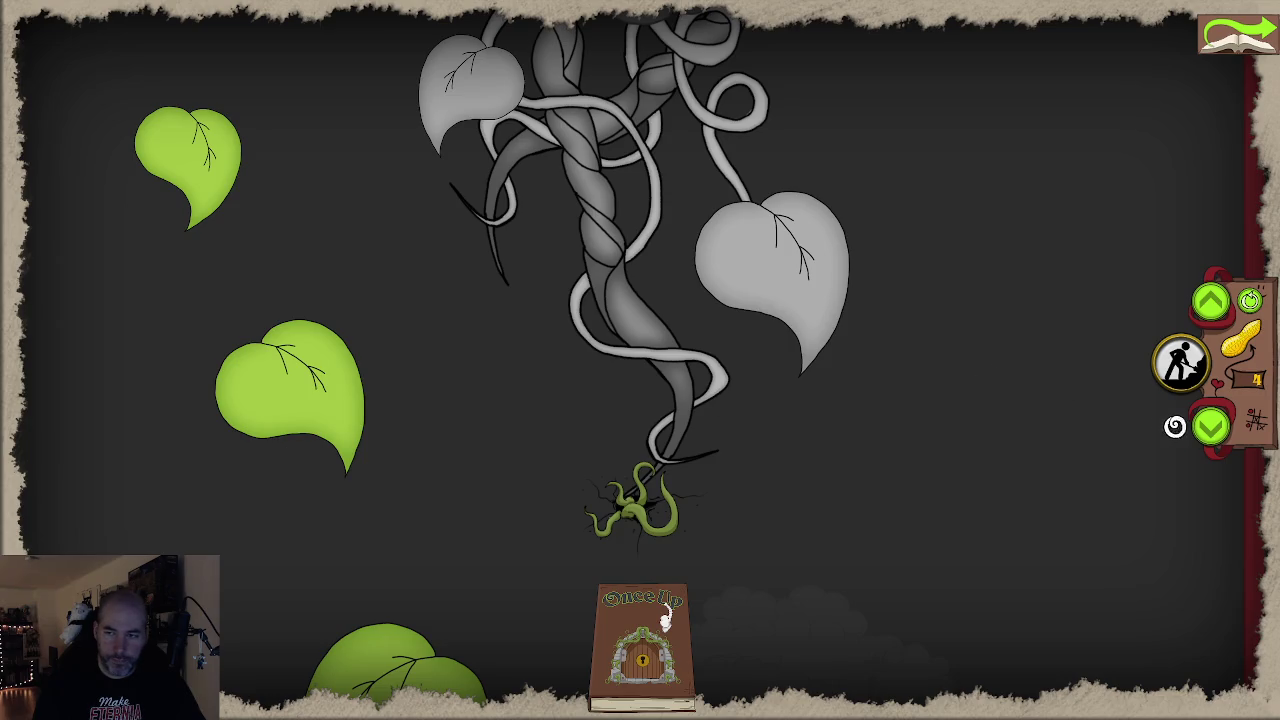
left_click(1210, 425)
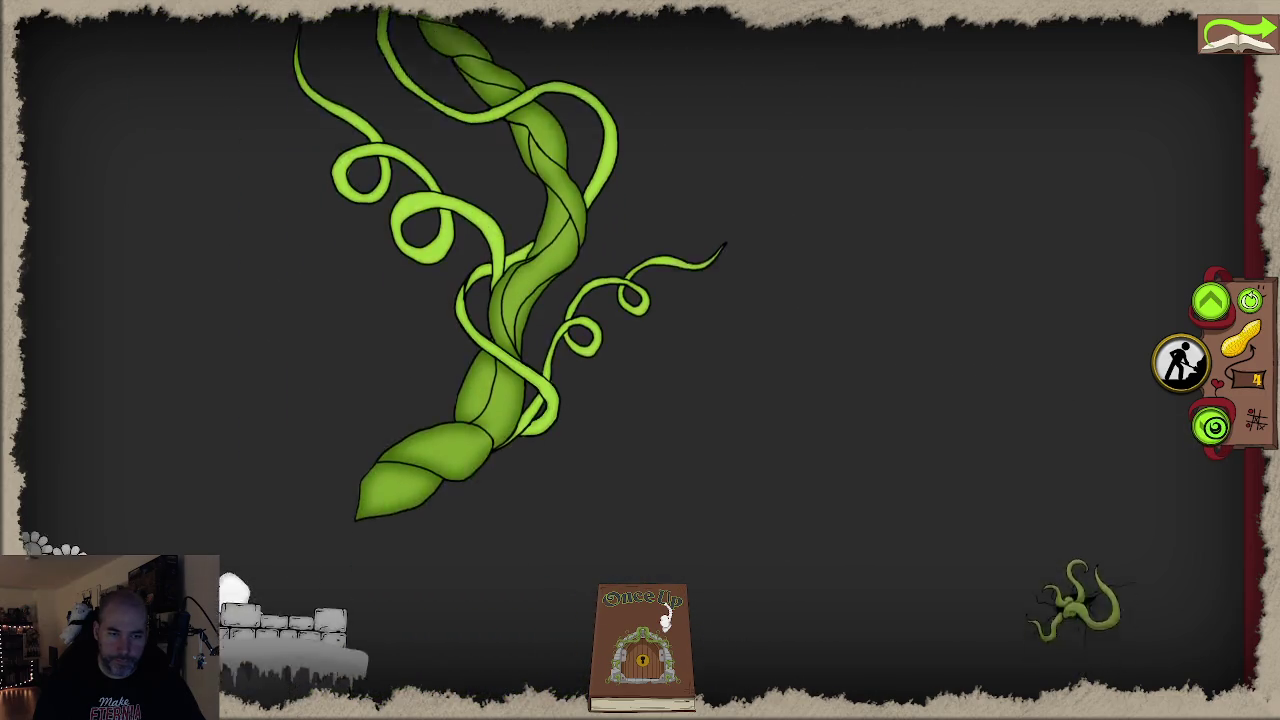
left_click(1180, 360)
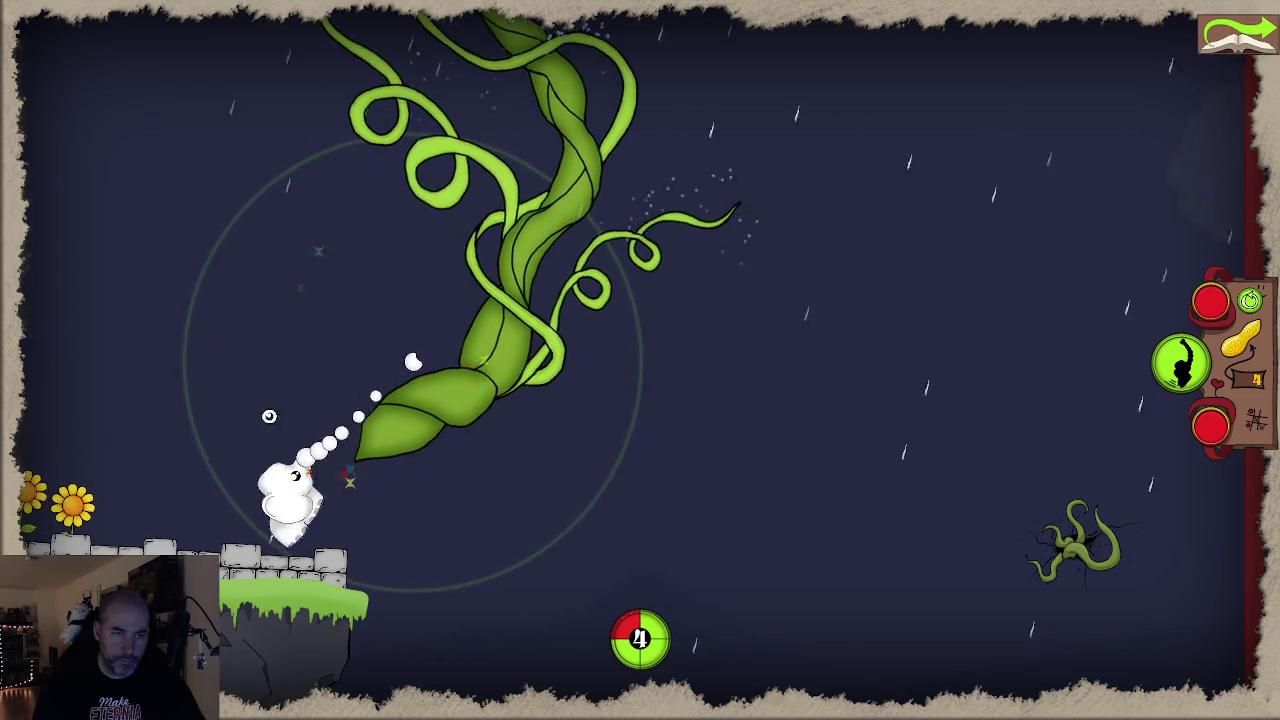
Launch the climber up the beanstalk onto the platform and into the doorway
left_click_drag(320, 240, 148, 306)
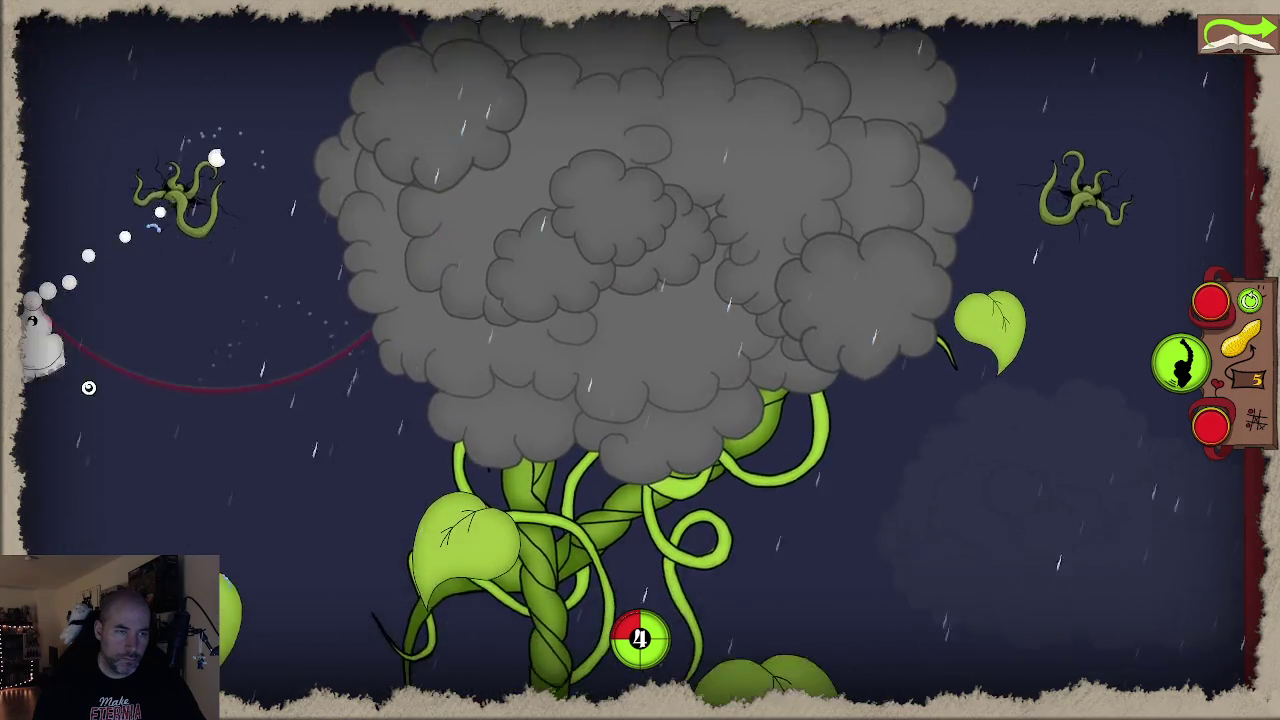
left_click(237, 274)
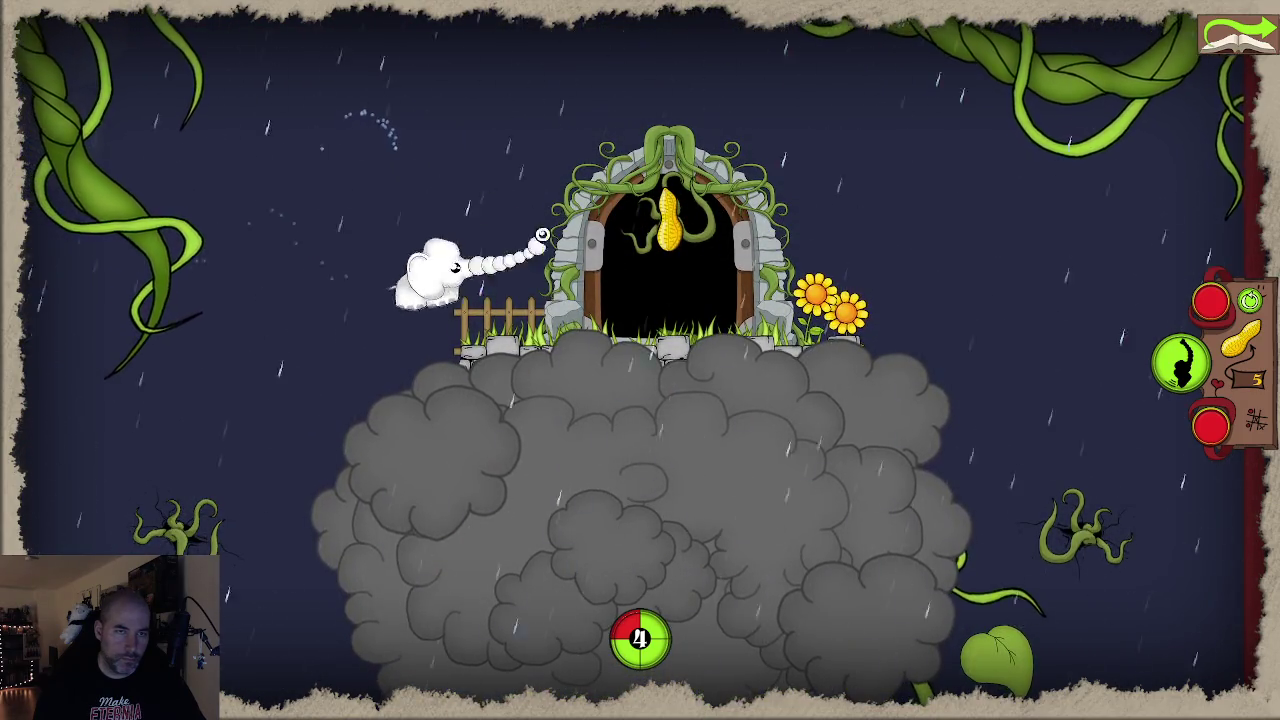
left_click(637, 265)
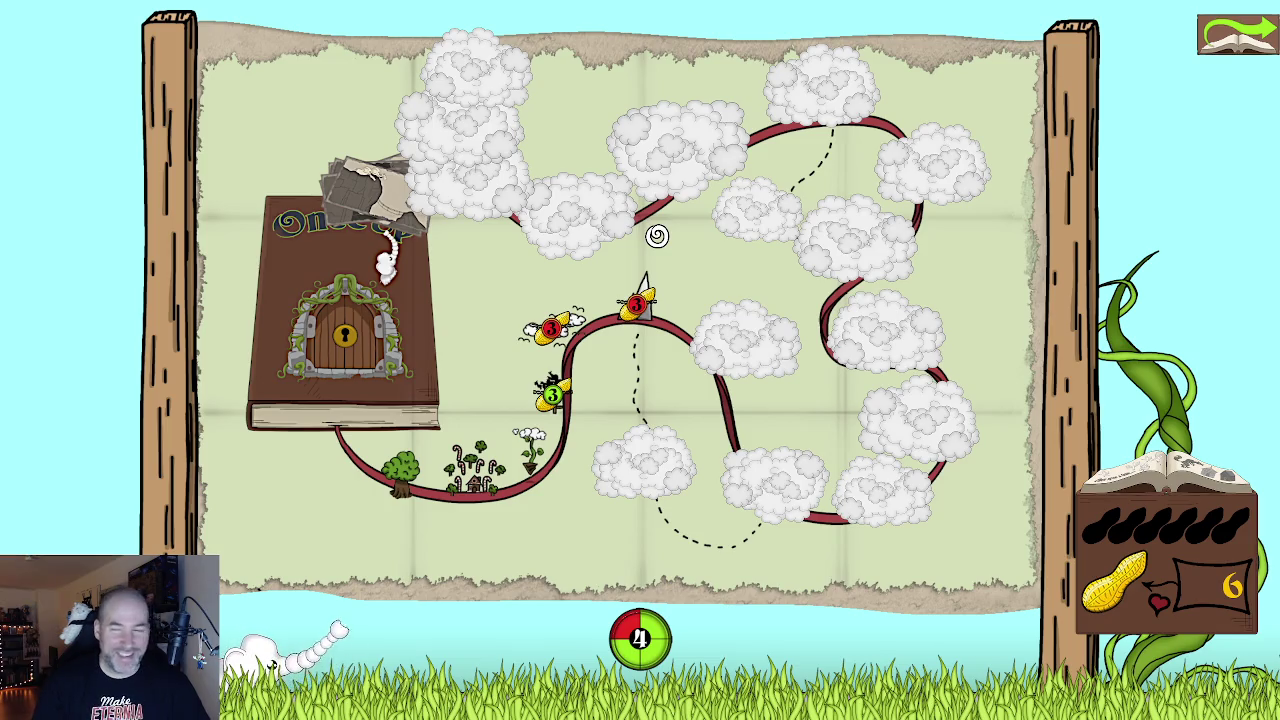
Exit the storybook map to the Once Up title screen with the top-right book button
left_click(1234, 36)
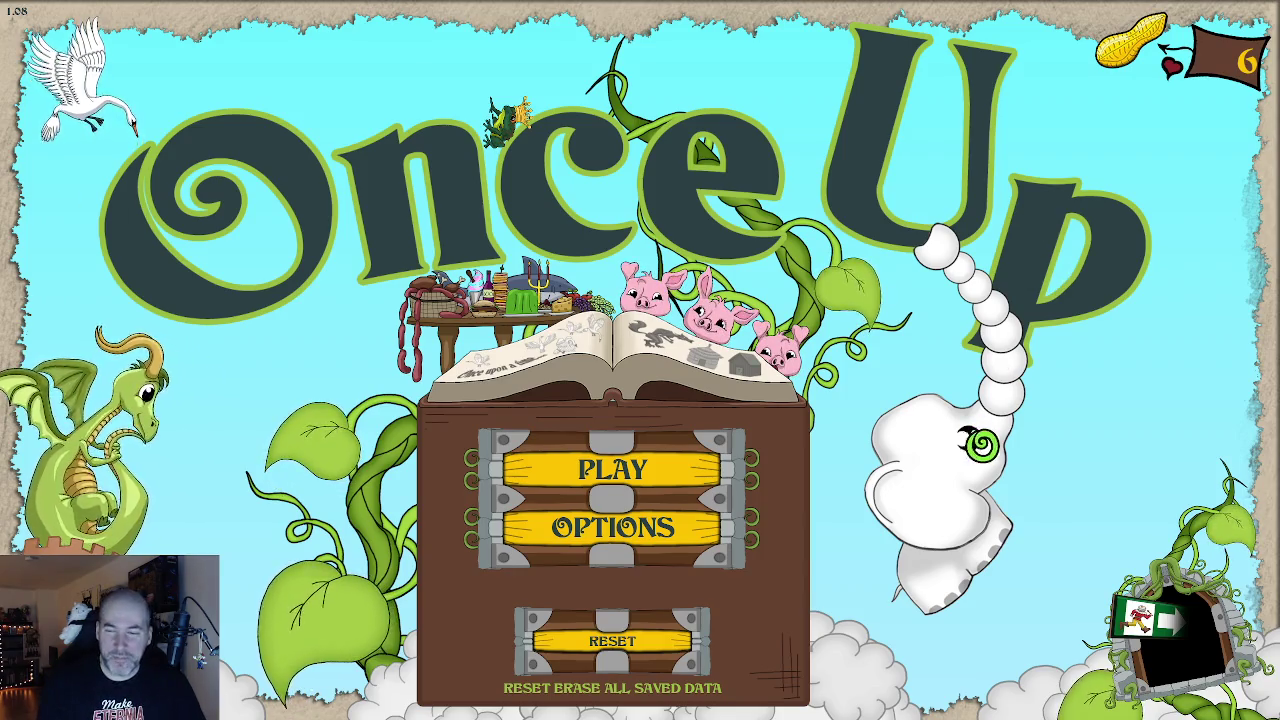
Close Once Up with Alt+F4 and launch Spitfire: Moonpie's Mission from its desktop shortcut
key("alt+F4")
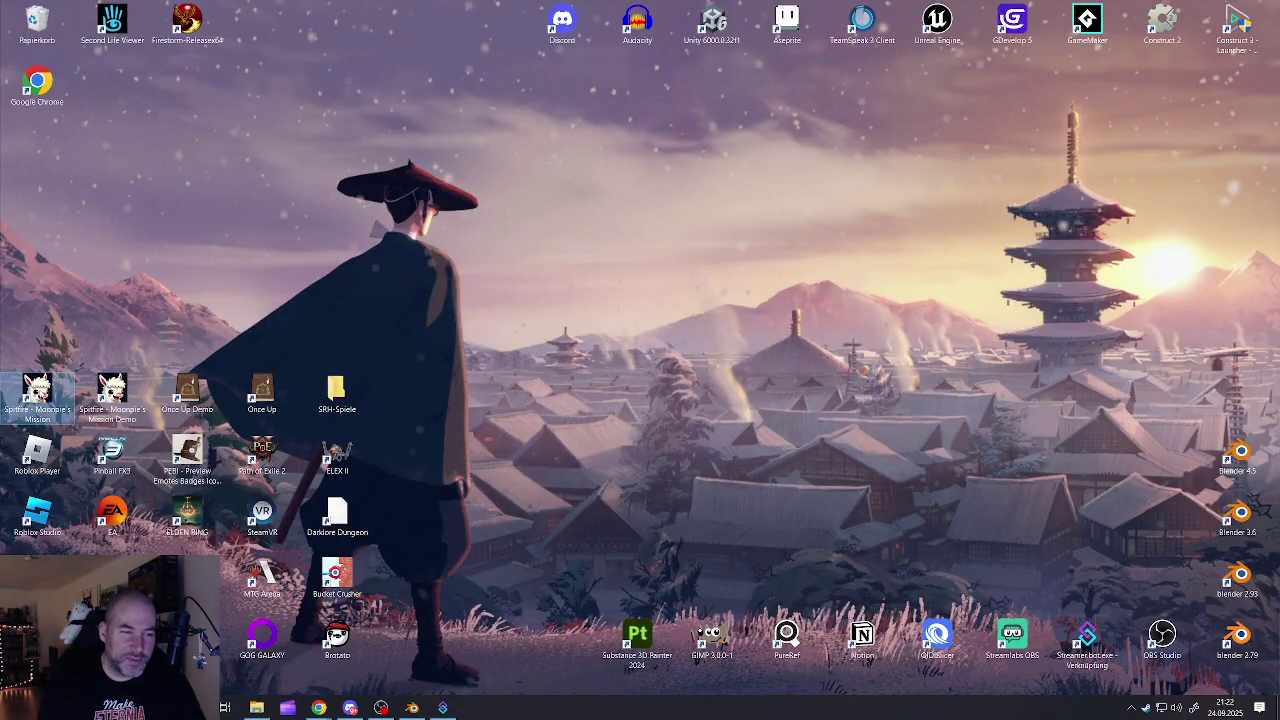
double_click(37, 395)
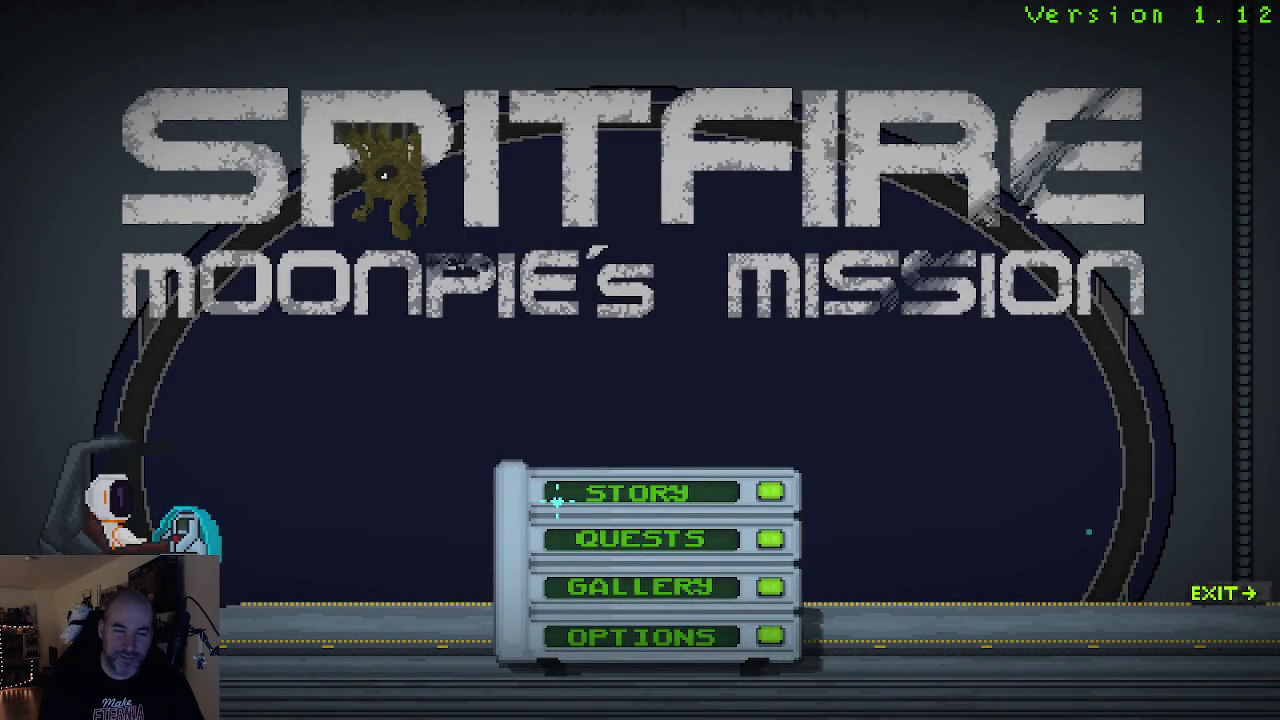
Start STORY mode, bank the collected spit in the tank, and teleport into the tutorial lab
left_click(771, 491)
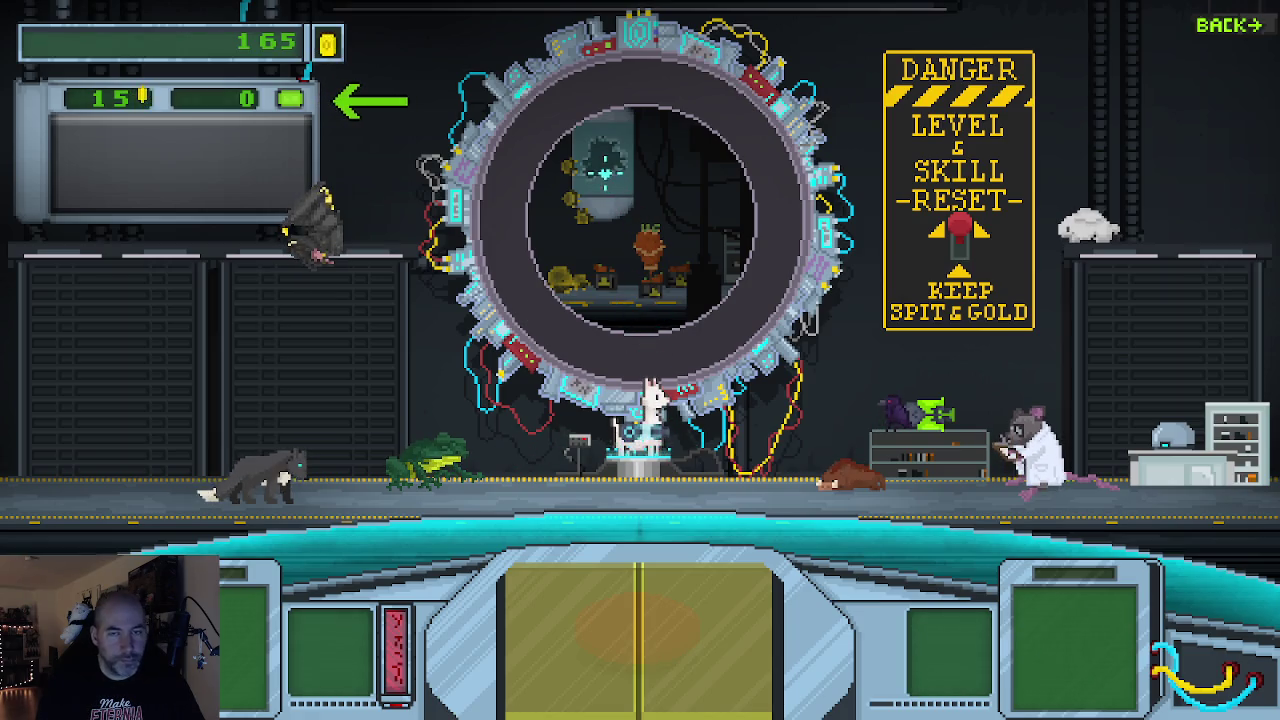
left_click(291, 100)
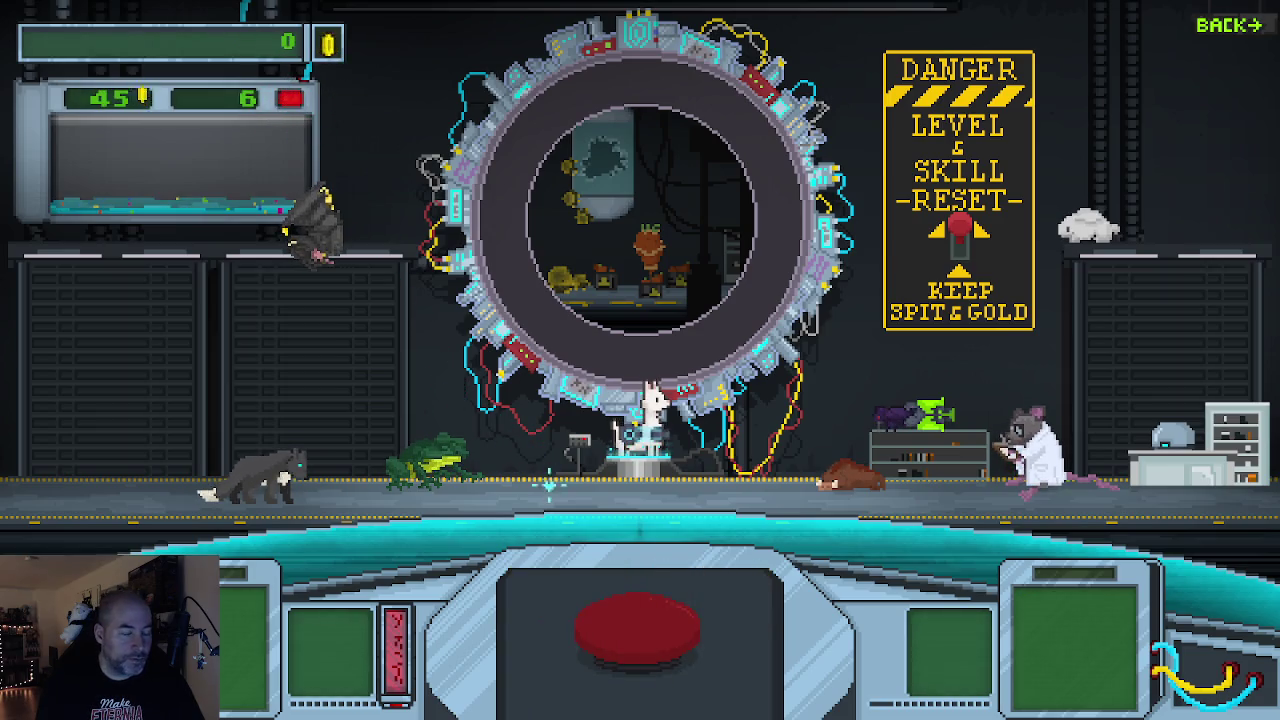
left_click(618, 628)
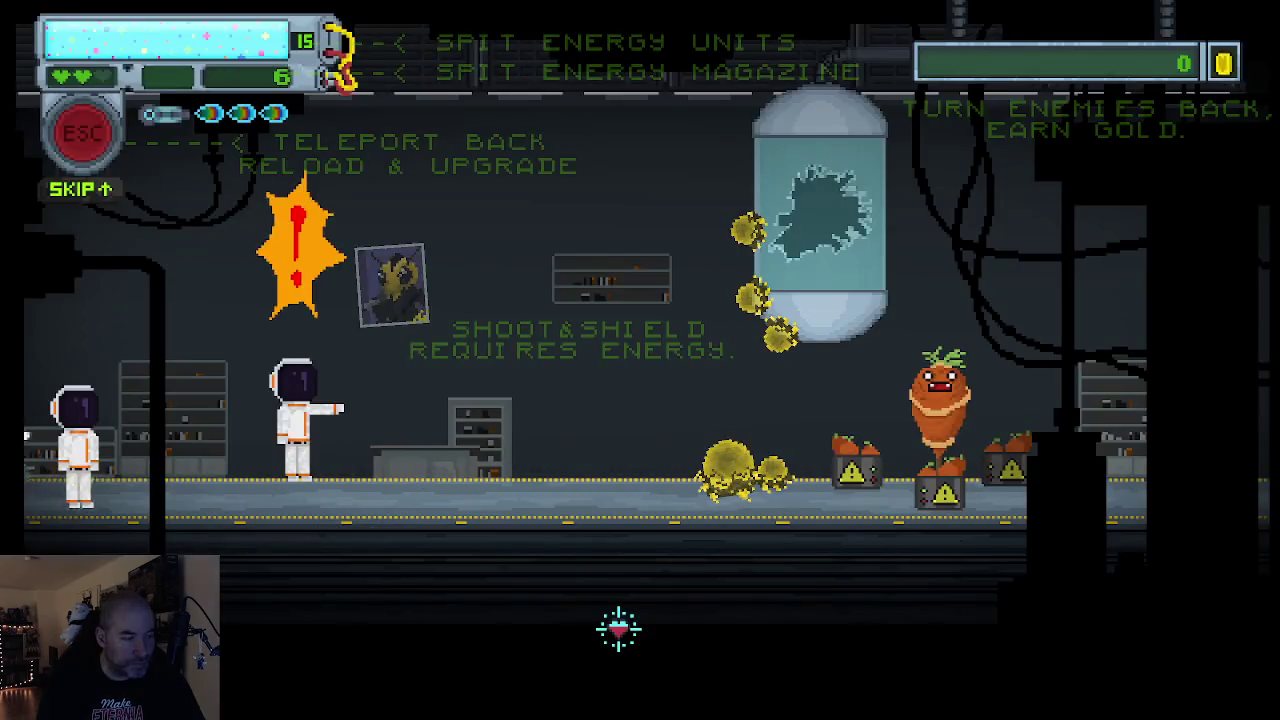
Walk Moonpie right past the astronaut and fire a few spit shots right and upward
key("d")
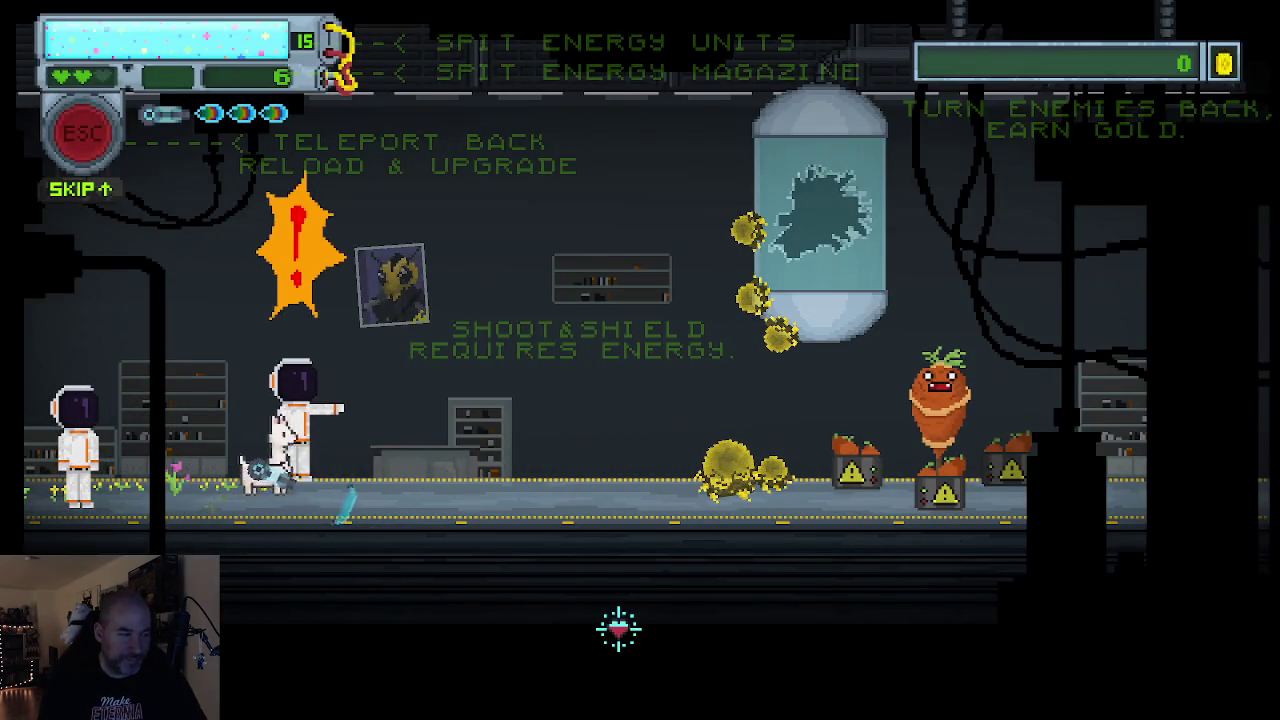
key("d")
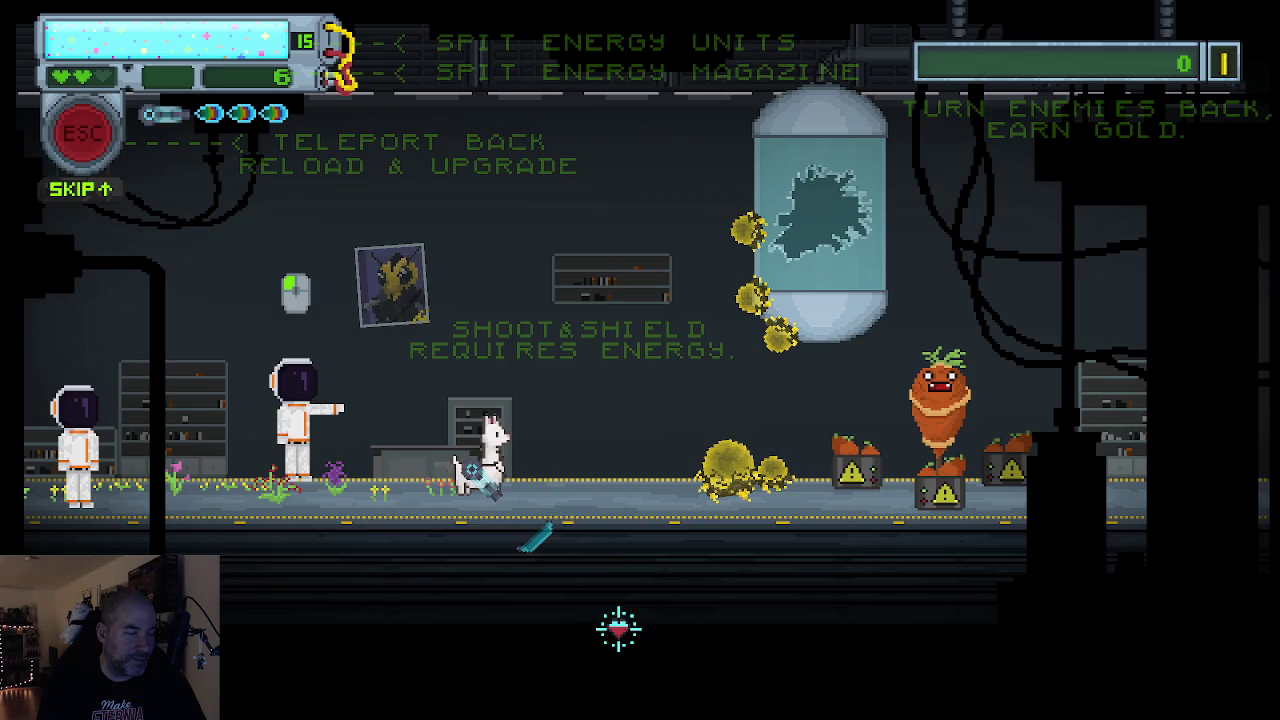
left_click(650, 415)
left_click(510, 470)
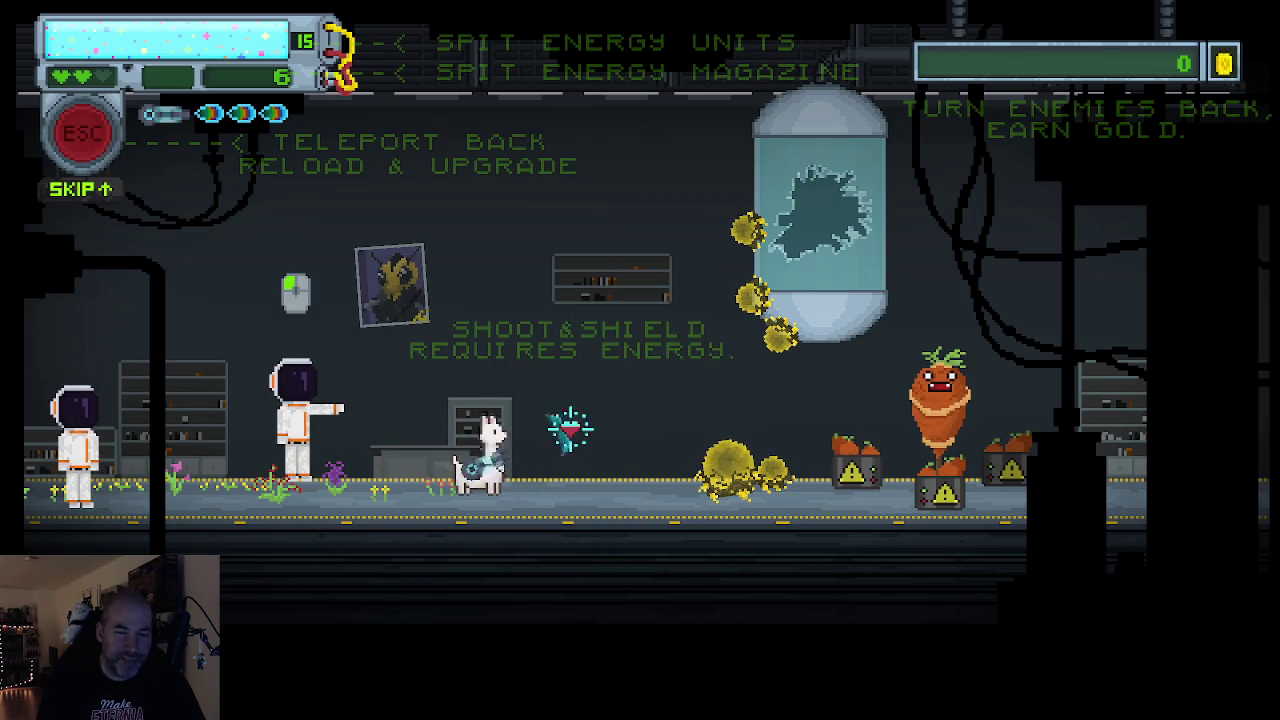
left_click(551, 360)
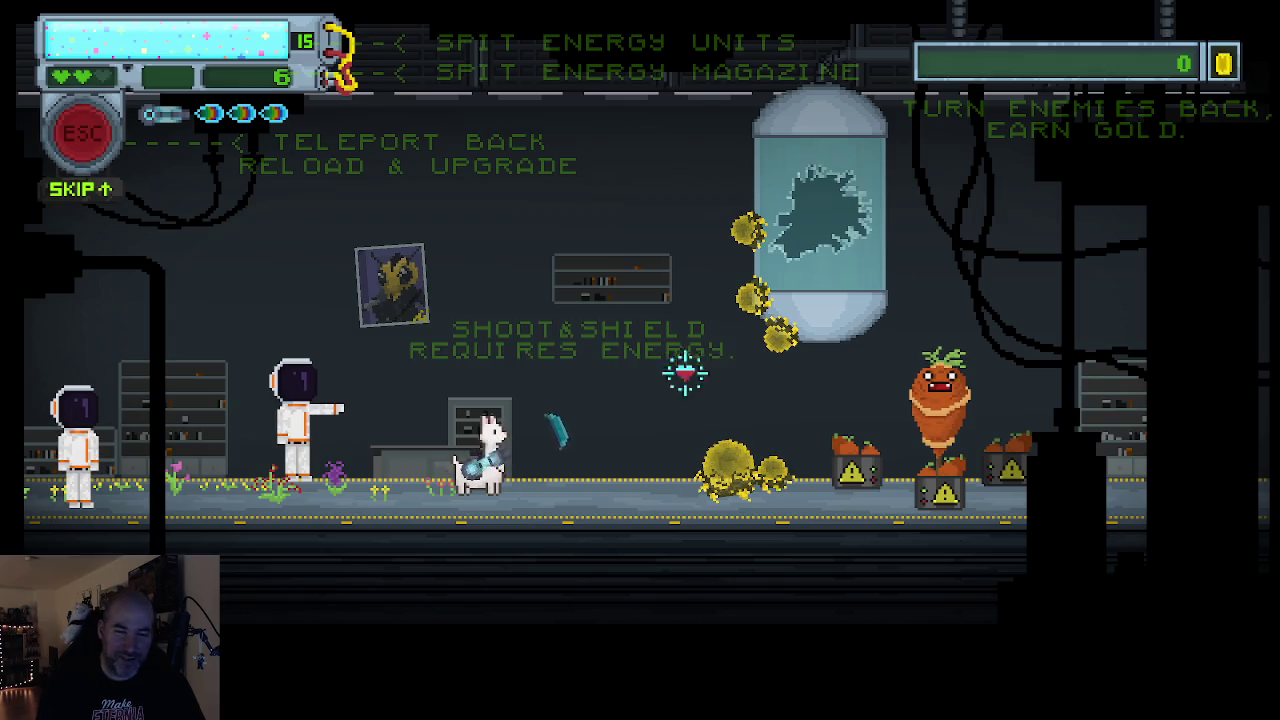
Fire a sustained barrage of spit at the carrot plant
left_click(700, 385)
left_click(770, 405)
left_click(805, 375)
left_click(822, 340)
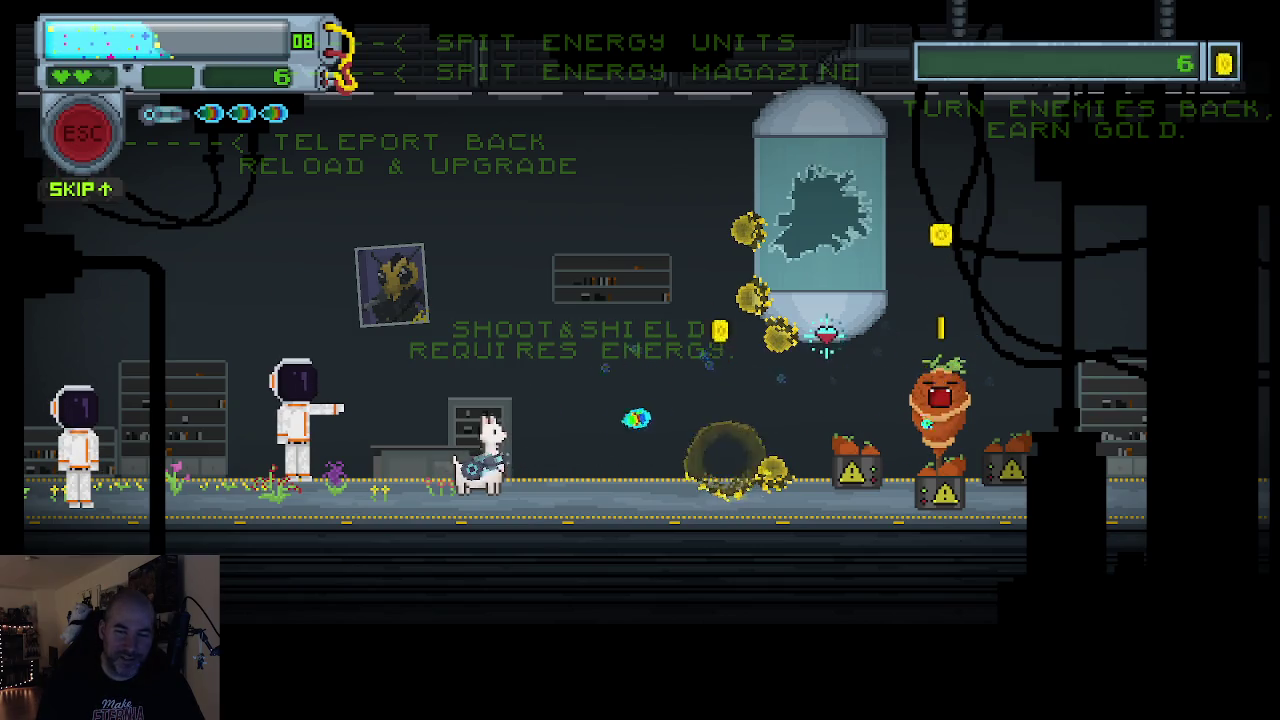
left_click(829, 330)
left_click(831, 330)
left_click(831, 330)
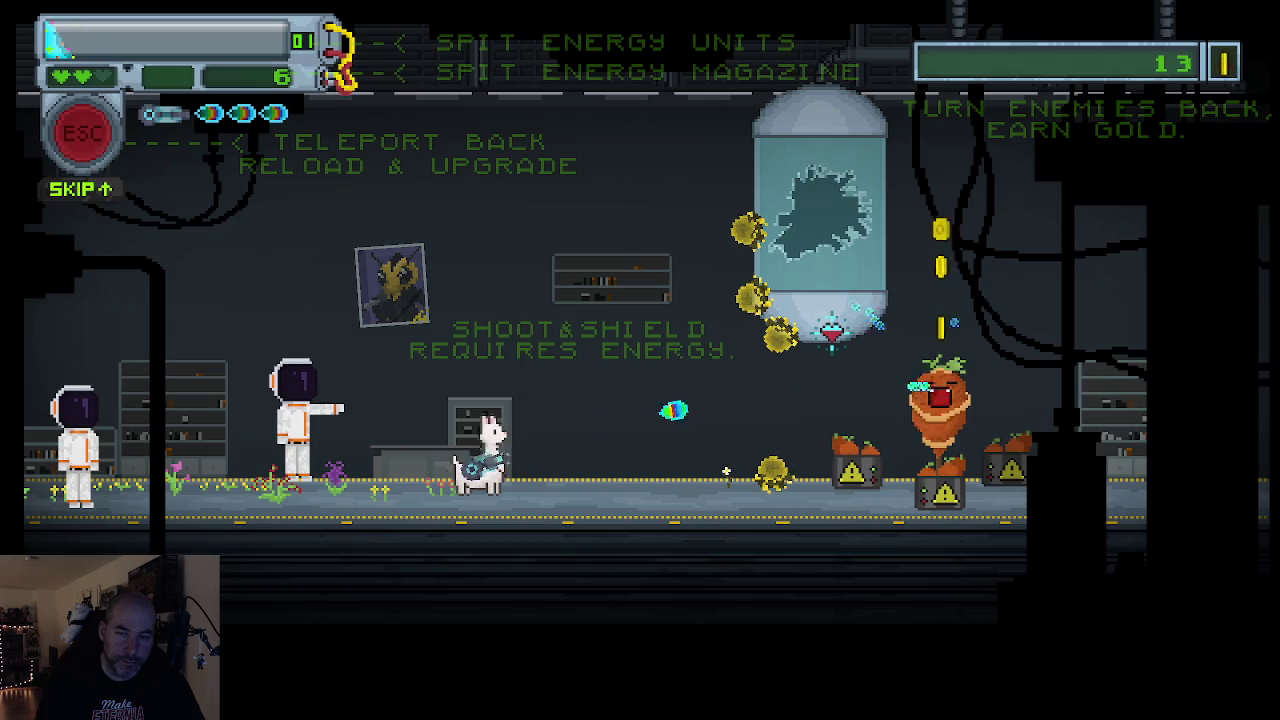
left_click(831, 330)
left_click(831, 330)
left_click(831, 330)
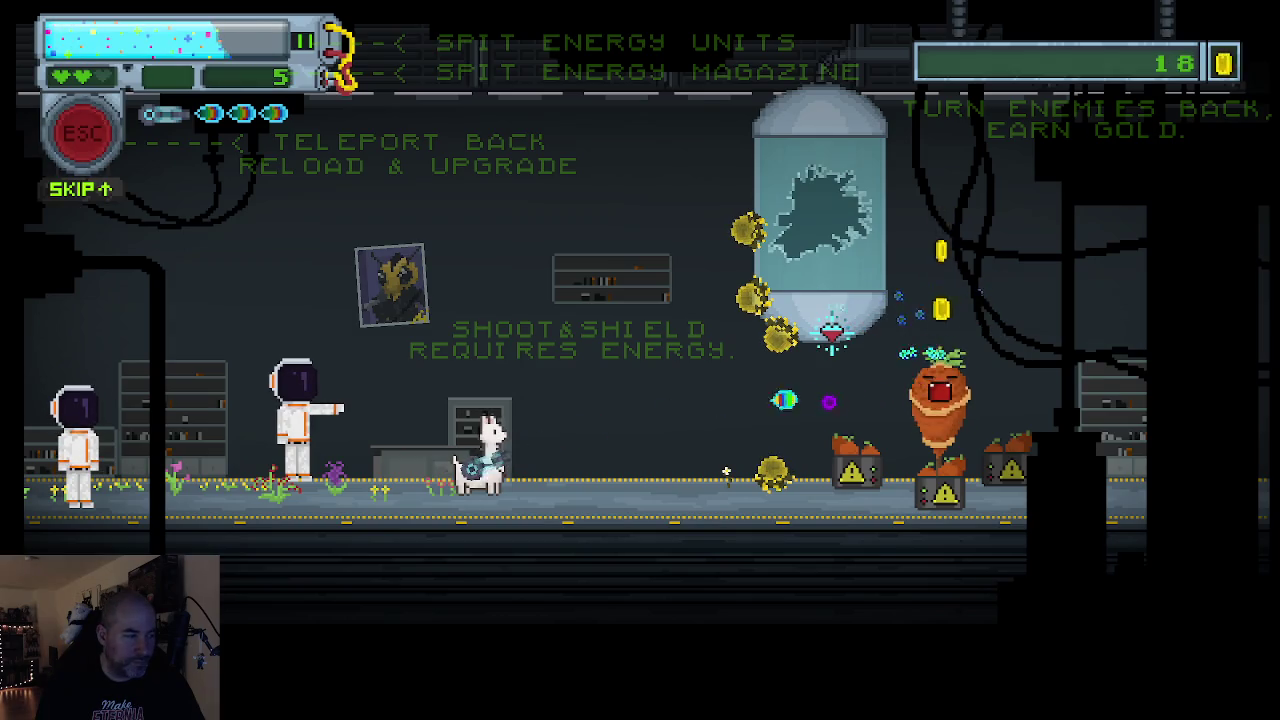
left_click(831, 330)
left_click(831, 330)
left_click(831, 330)
left_click(831, 330)
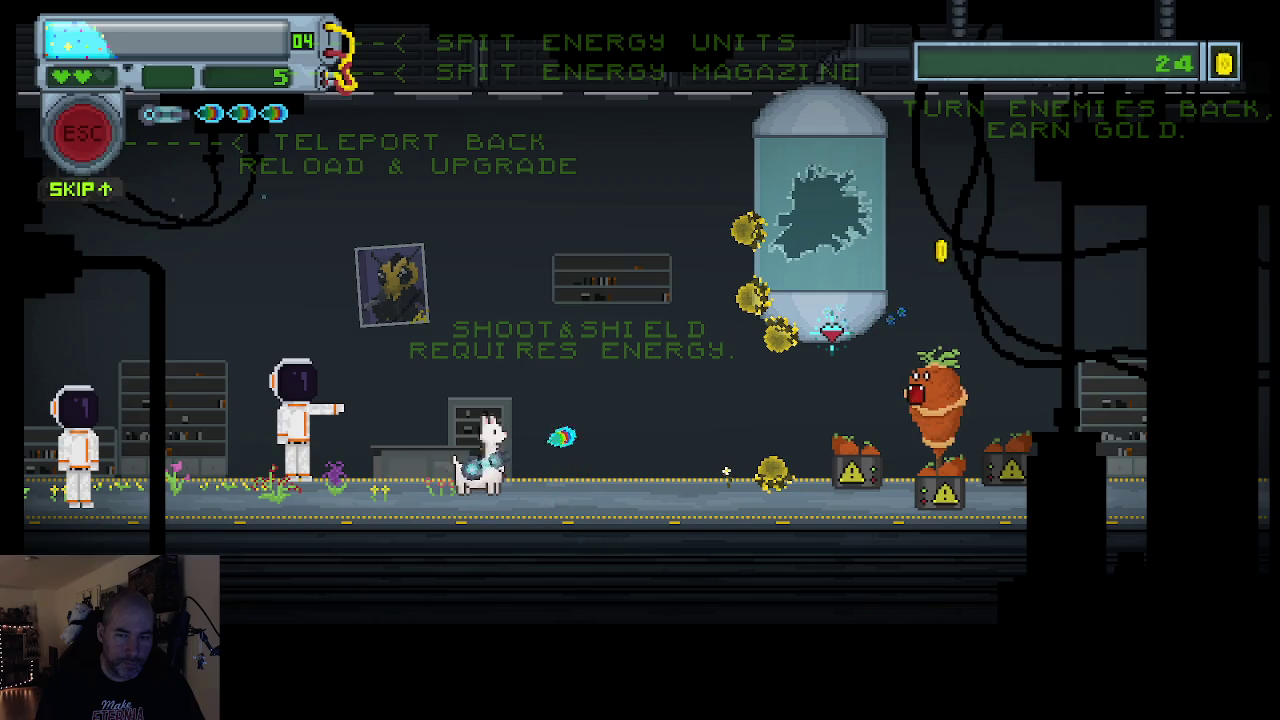
left_click(831, 330)
left_click(831, 330)
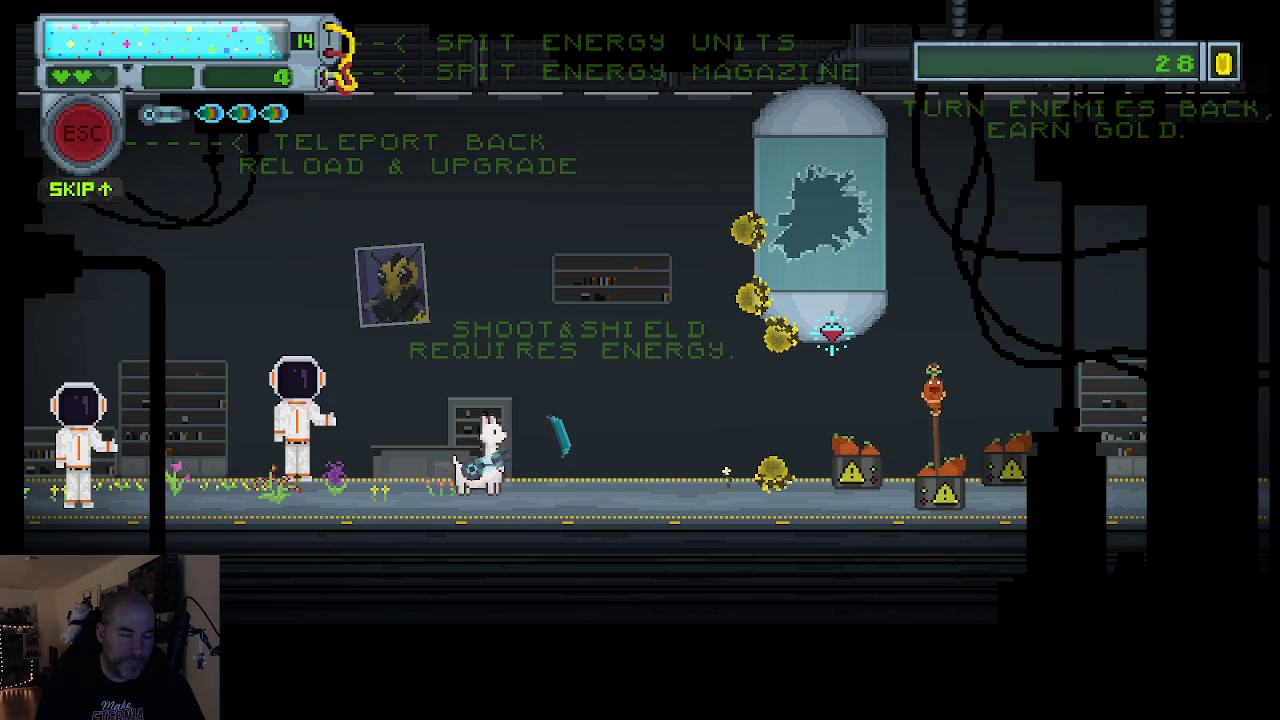
Finish off the carrot plant and remaining targets, then teleport back to base with 32 gold
left_click(818, 420)
left_click(816, 422)
left_click(785, 360)
left_click(760, 295)
left_click(756, 252)
left_click(754, 240)
left_click(751, 225)
left_click(748, 200)
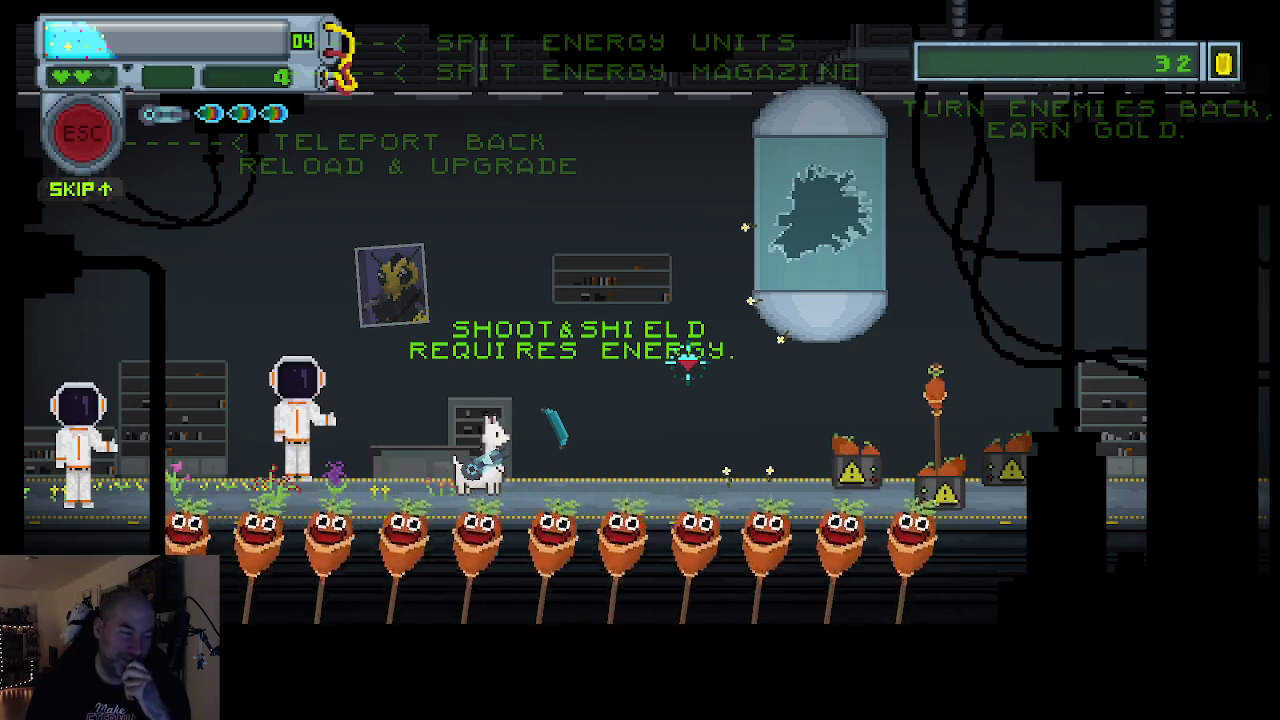
key("Escape")
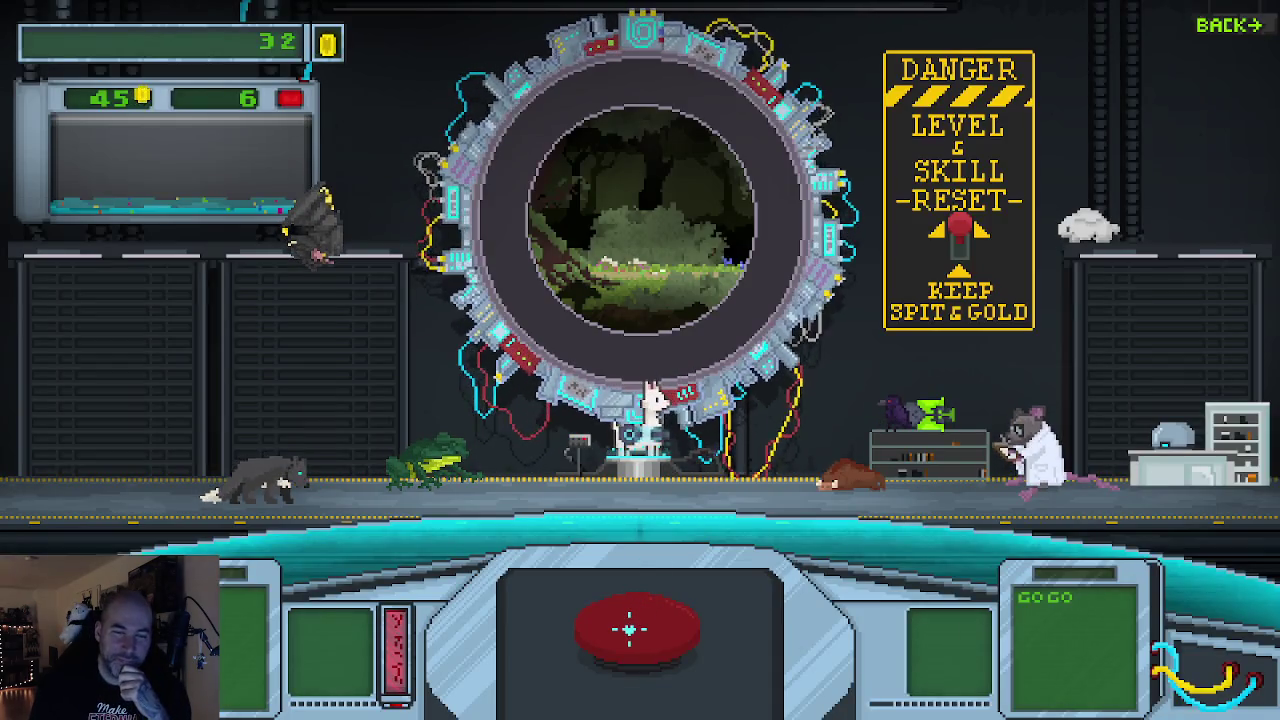
Activate the big red teleporter button to beam into the first forest level
left_click(629, 628)
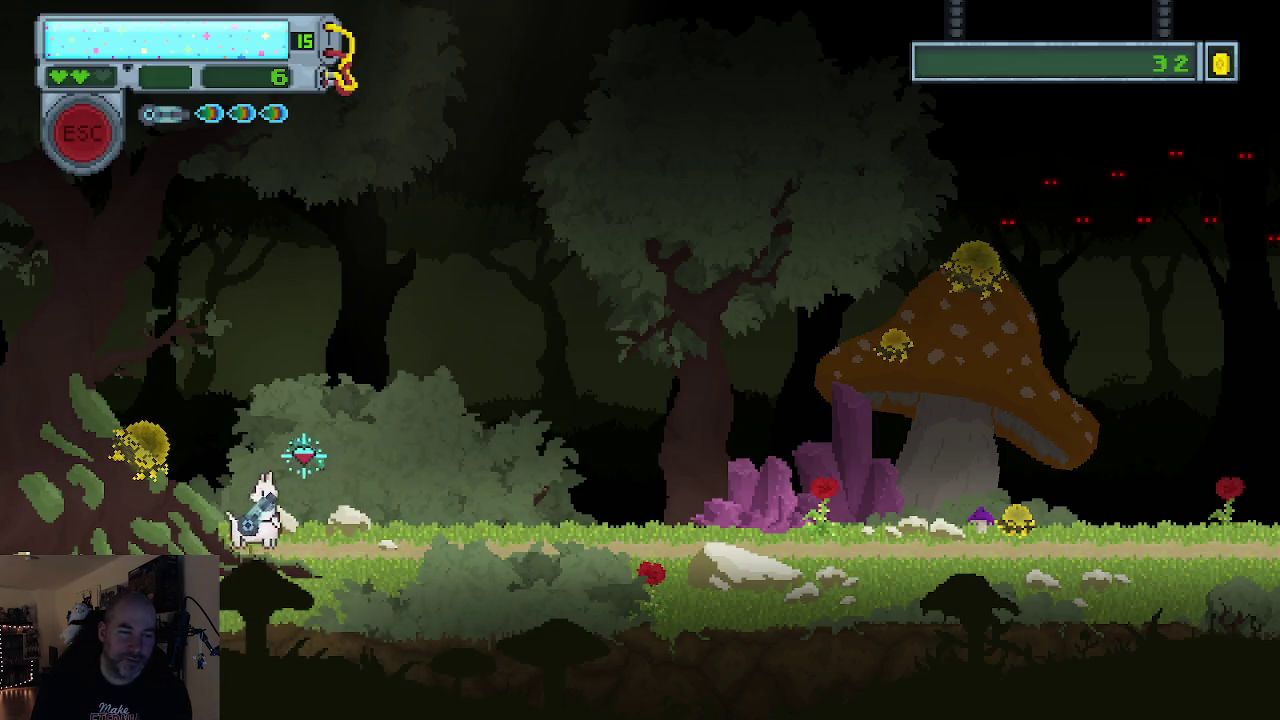
Walk right through the forest and shoot the thorn bush until it breaks
key("d")
key("d")
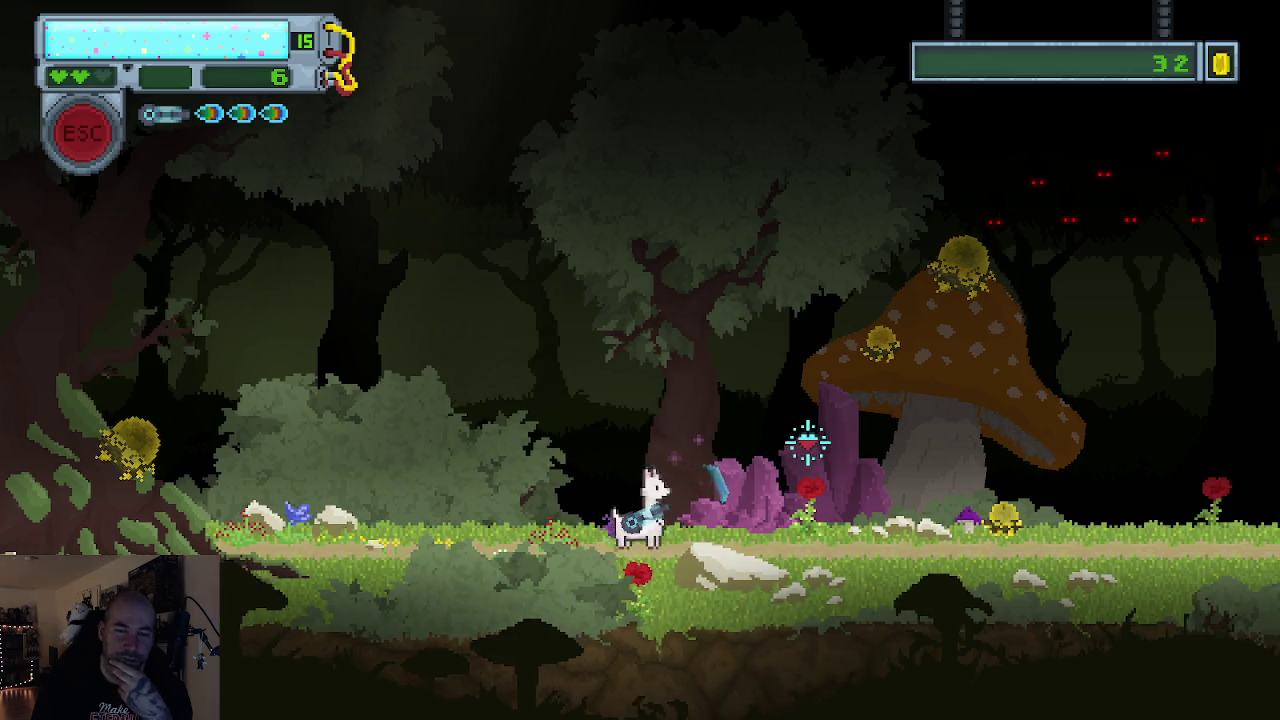
key("d")
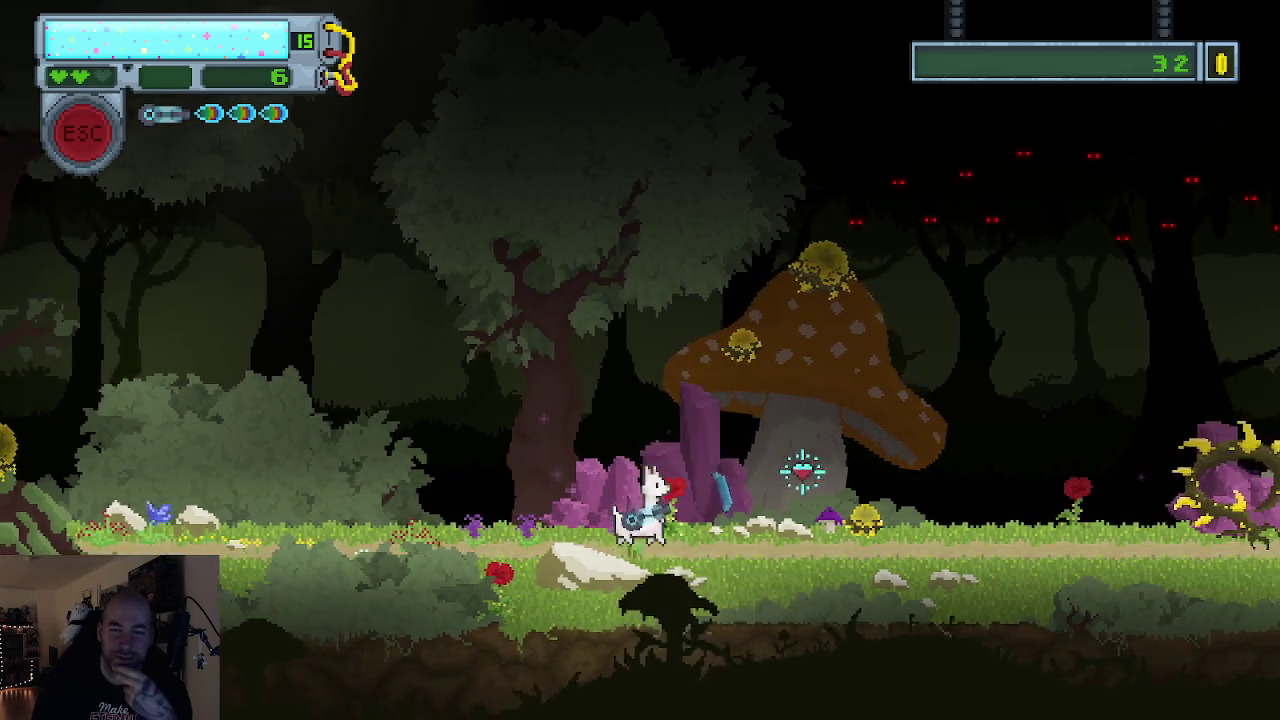
key("d")
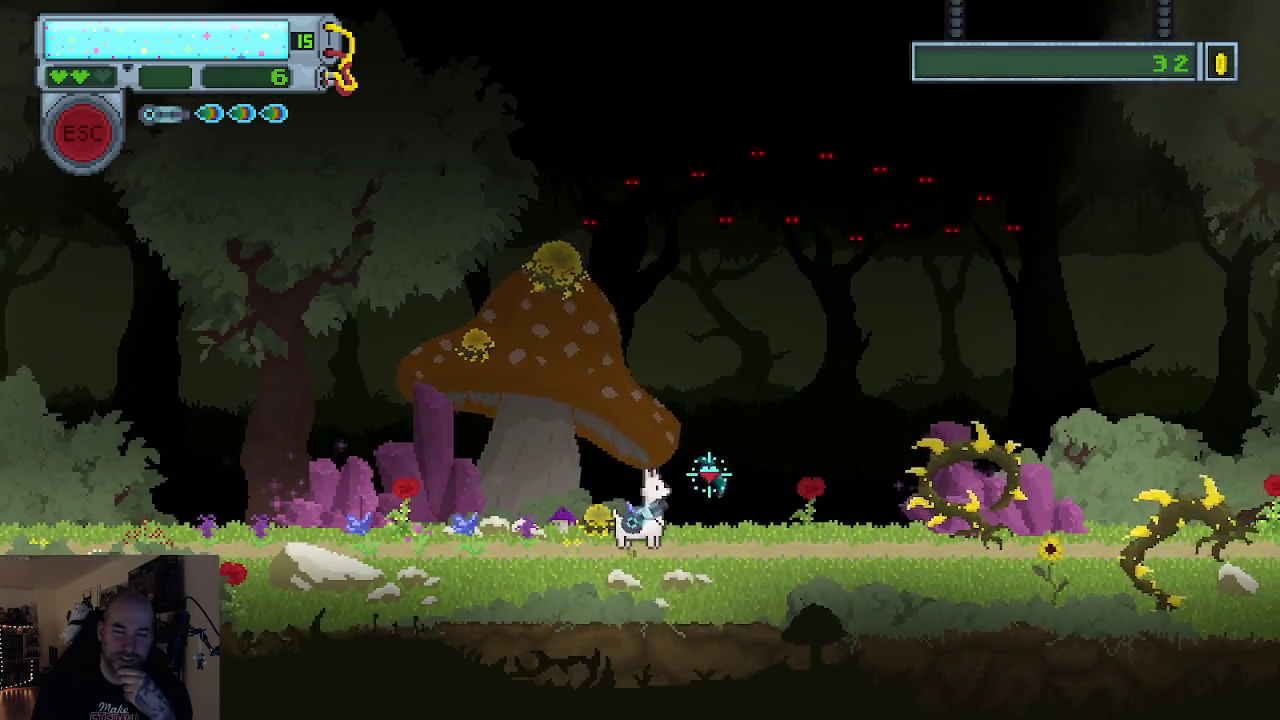
left_click_drag(750, 468, 924, 432)
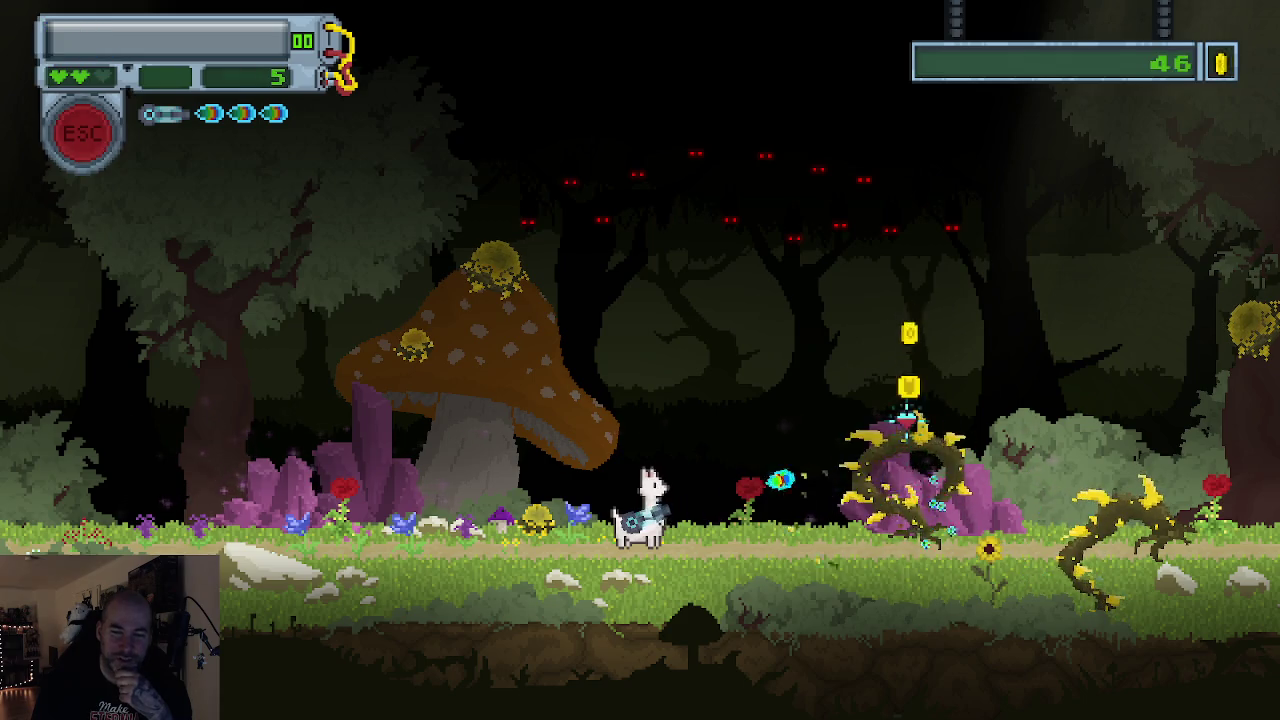
left_click_drag(924, 432, 912, 484)
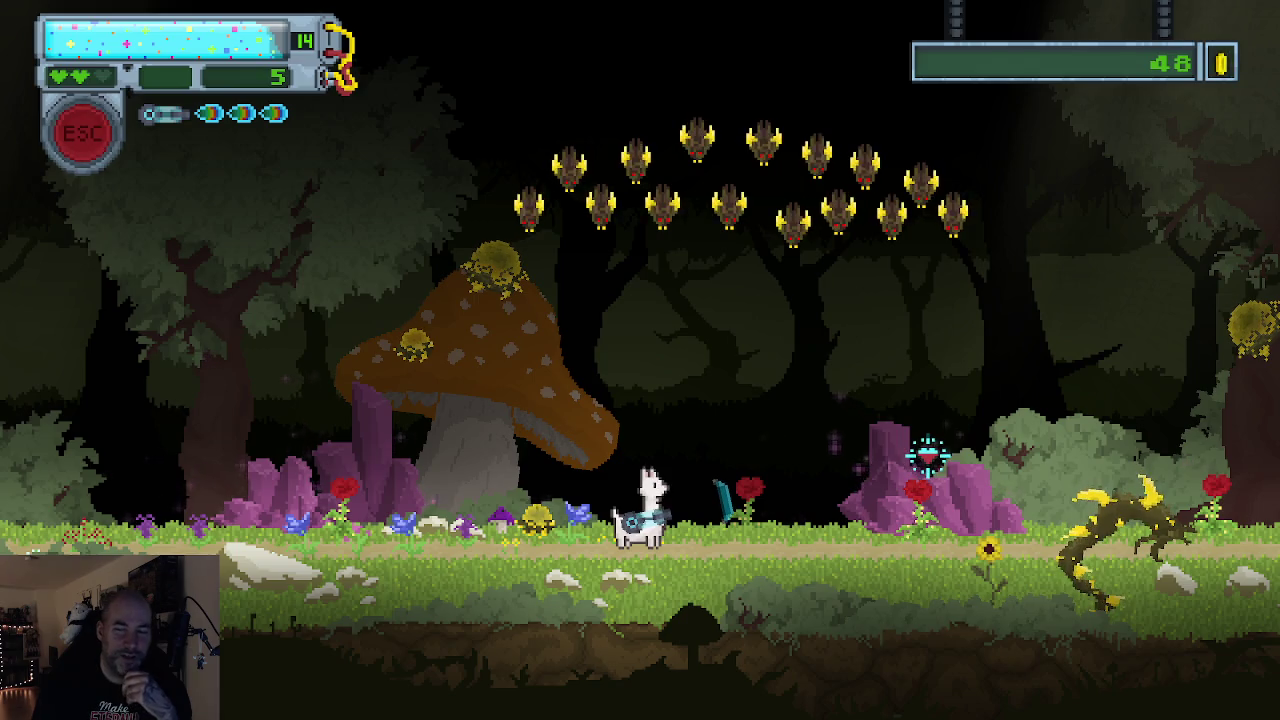
Shoot at the flock of birds overhead, bringing gold up to 63
left_click(940, 446)
left_click_drag(951, 436, 980, 444)
left_click(982, 447)
Shoot at the overhead birds, then at the bat swarm by the giant mushroom
left_click(985, 450)
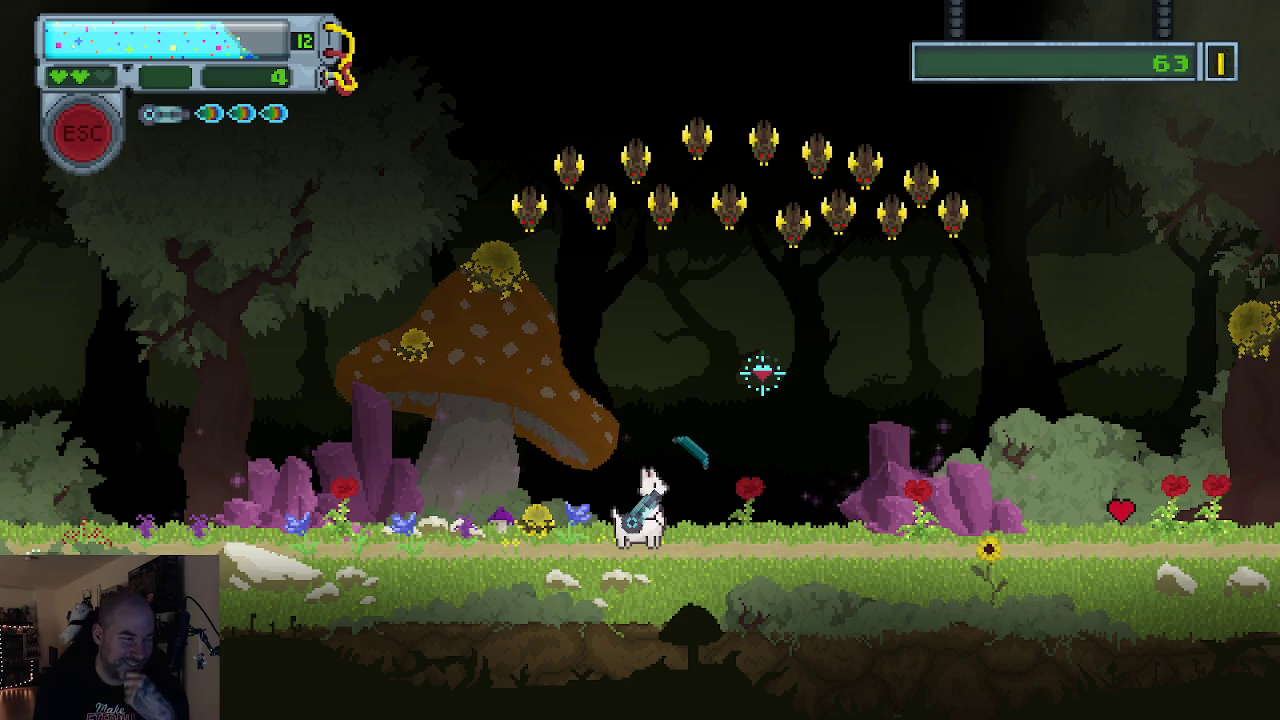
left_click(703, 354)
Fire repeatedly into the central bat formation above the mushroom clearing
left_click(680, 260)
left_click(790, 248)
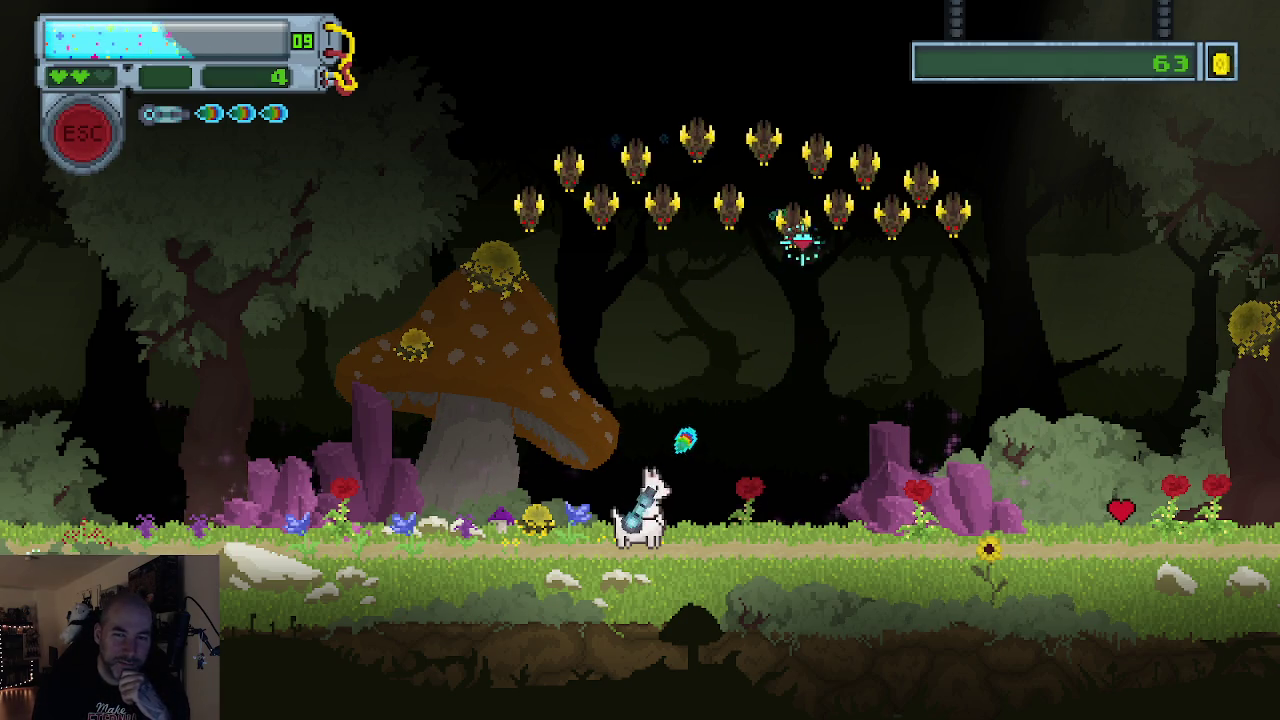
left_click(663, 200)
left_click(690, 200)
left_click(711, 200)
left_click(700, 205)
left_click(680, 209)
left_click(780, 250)
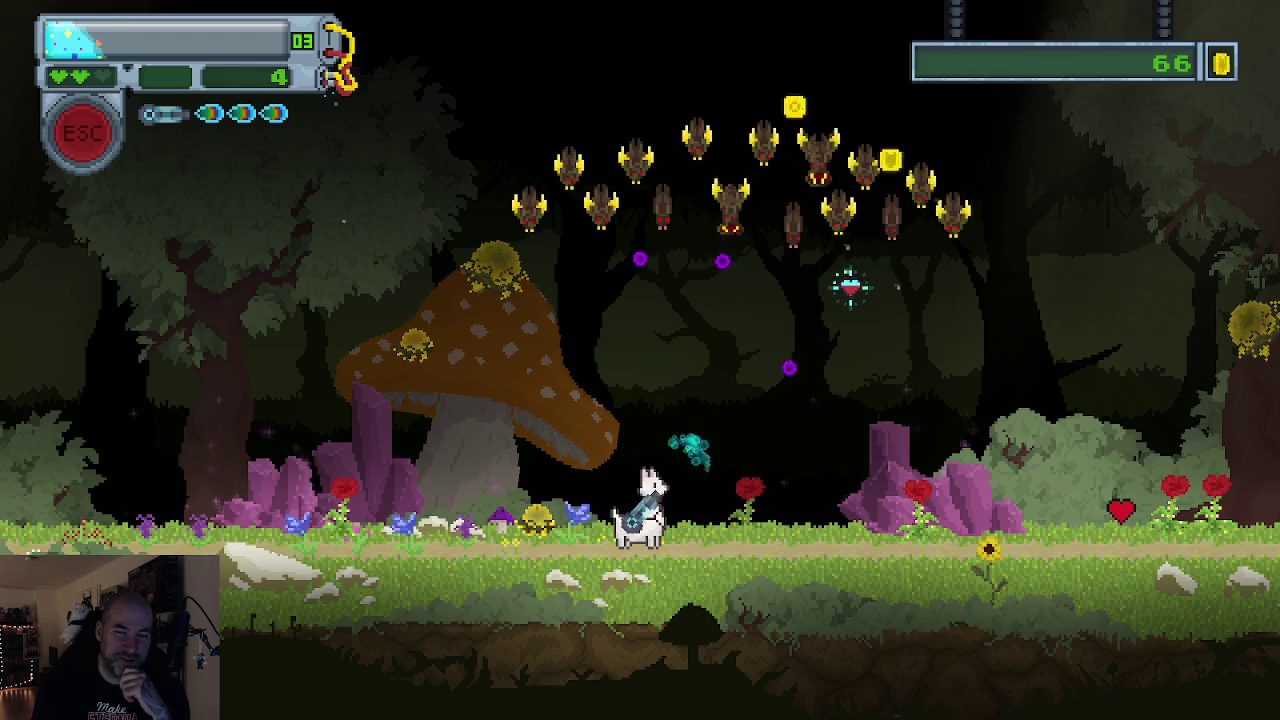
left_click(860, 290)
left_click(800, 290)
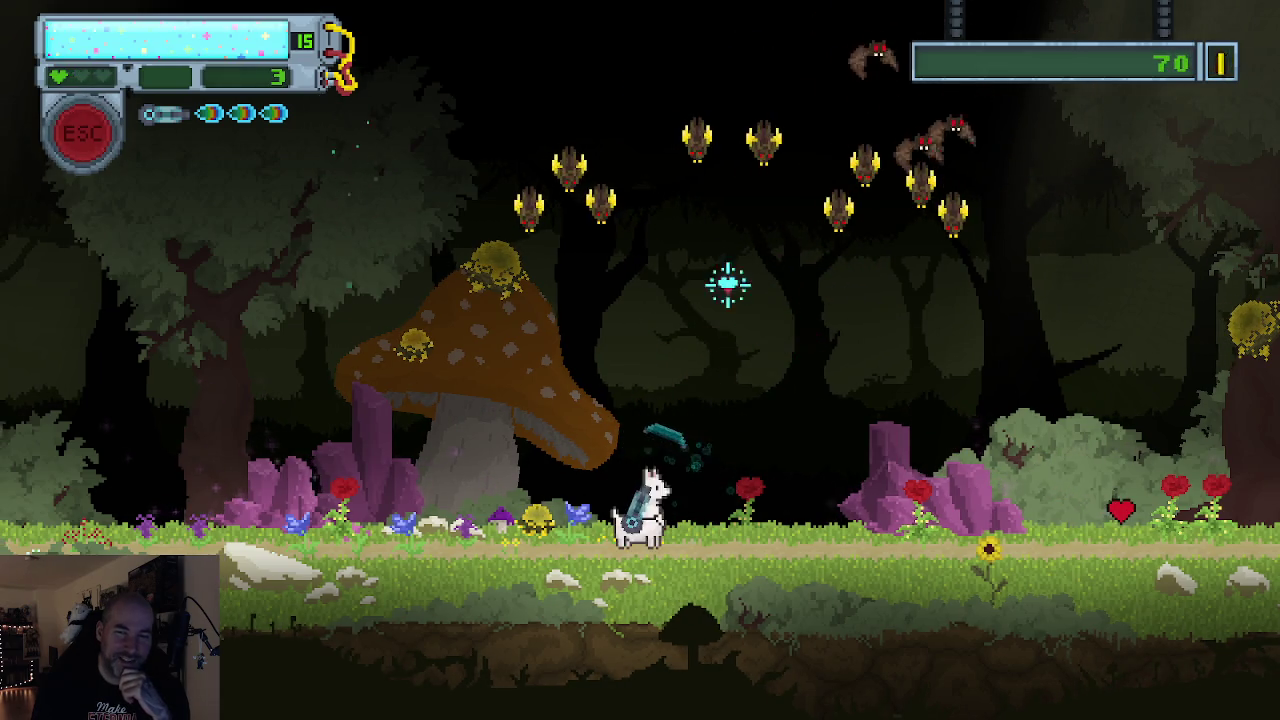
Shoot down the left bat group and the remaining bats on the right
left_click(595, 215)
left_click(586, 205)
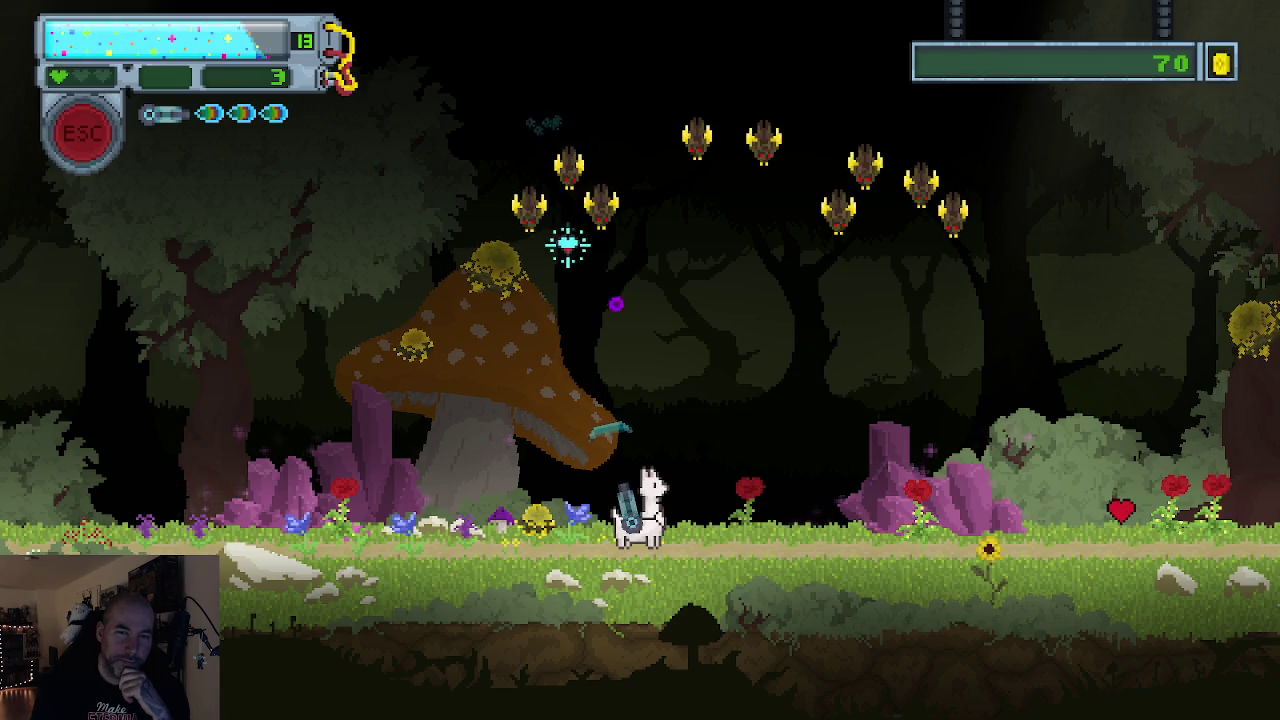
left_click(595, 246)
left_click(608, 243)
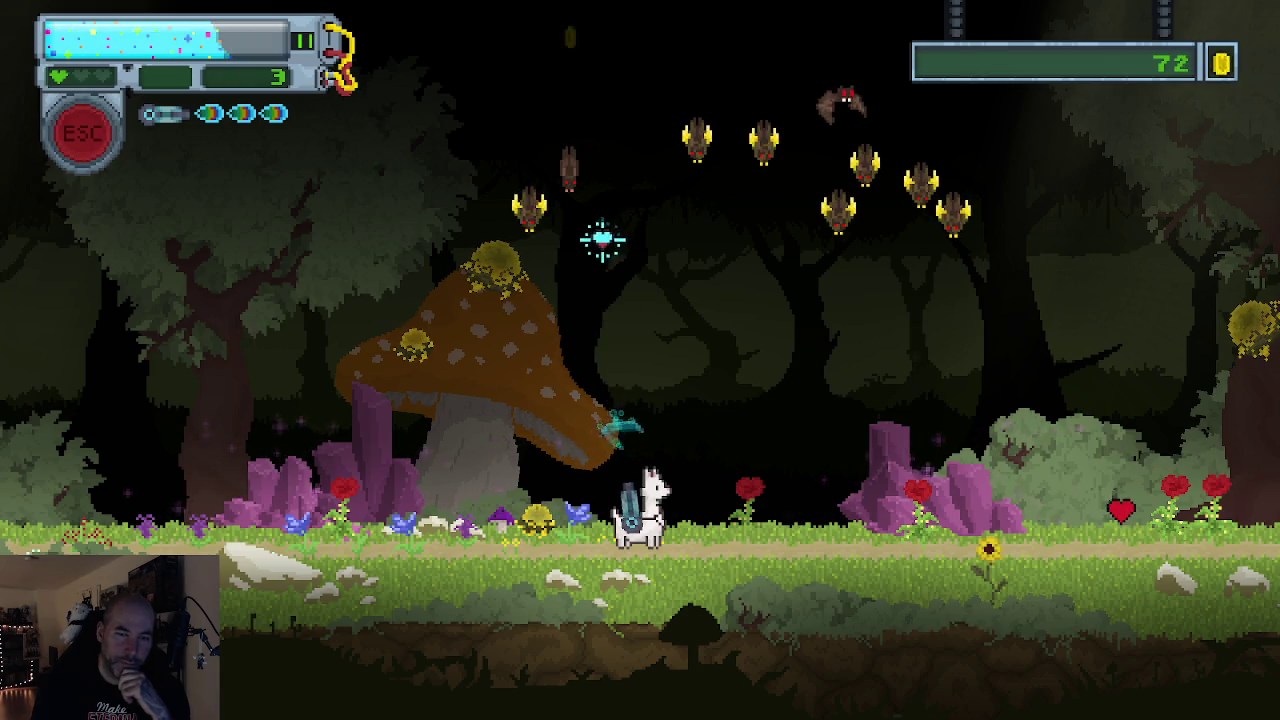
left_click(540, 207)
left_click(668, 182)
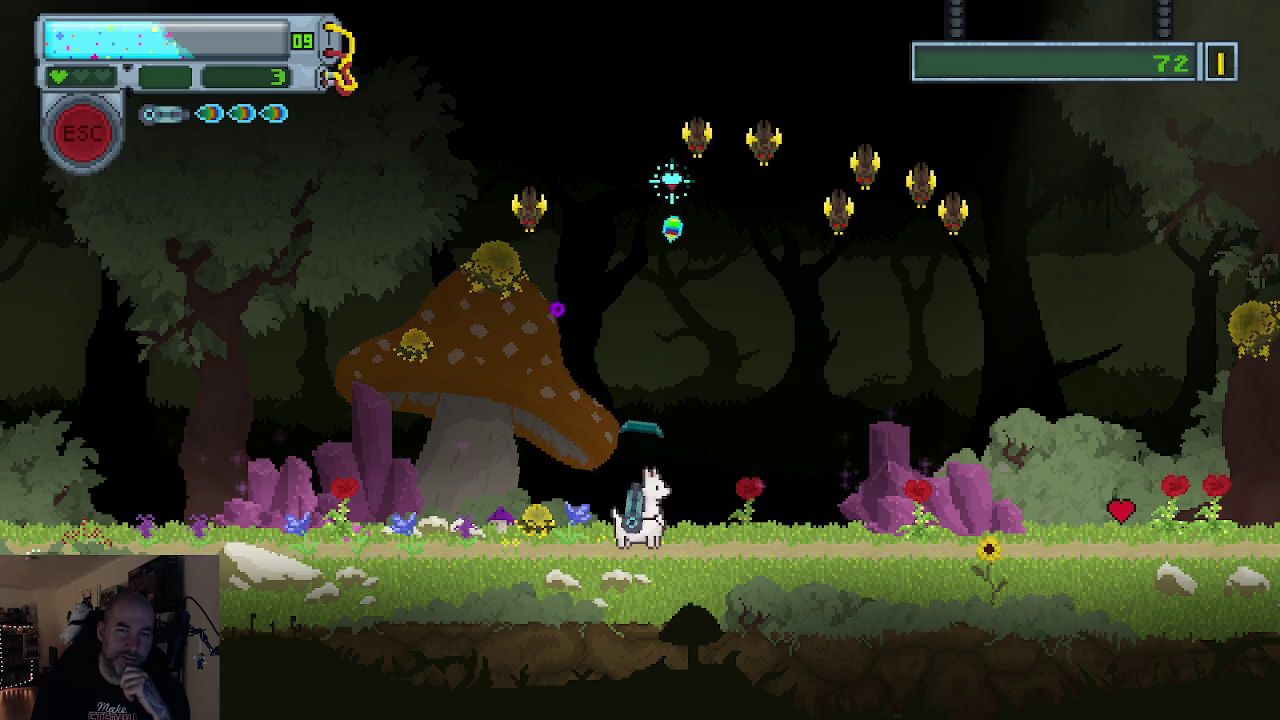
left_click(671, 217)
left_click(698, 204)
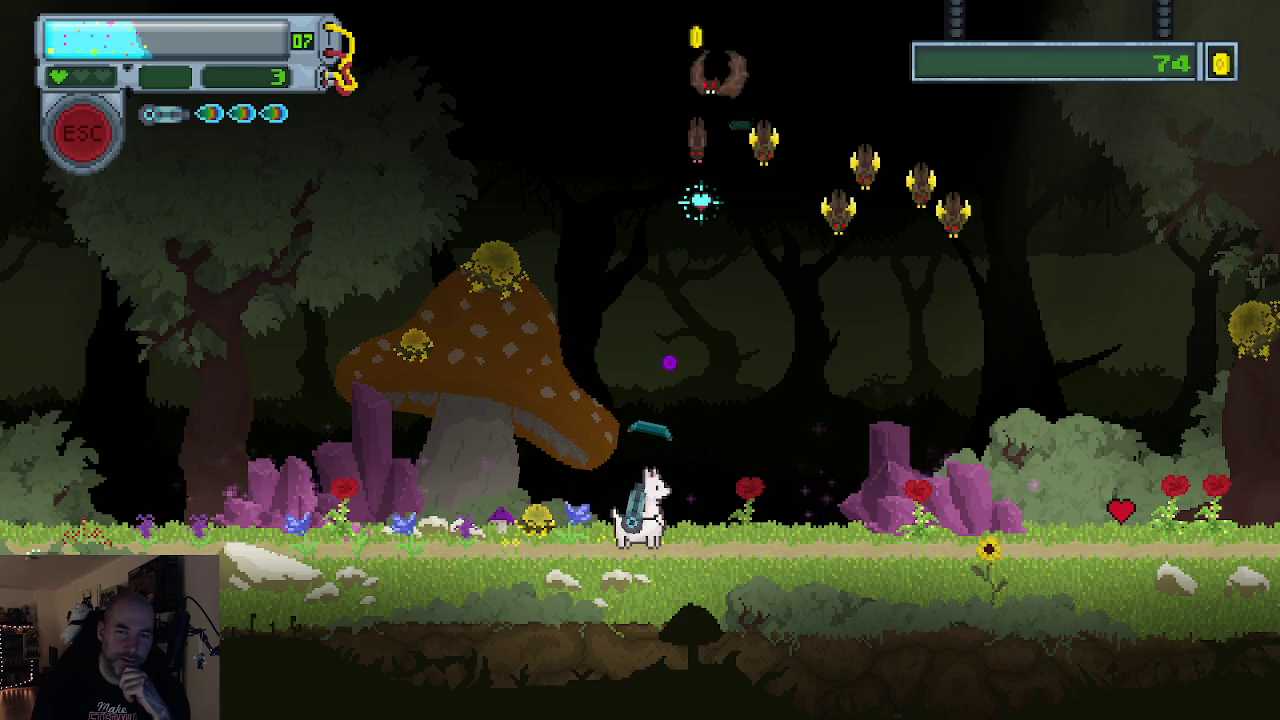
left_click(788, 198)
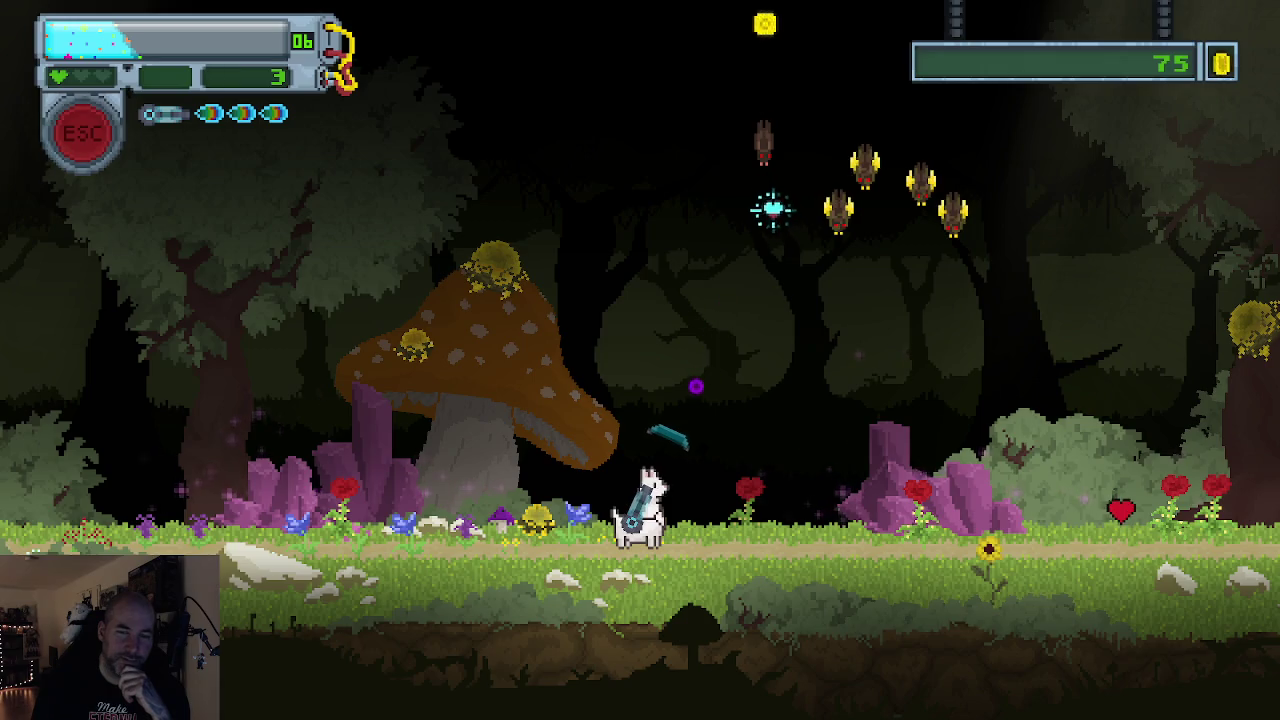
left_click(780, 215)
left_click(786, 221)
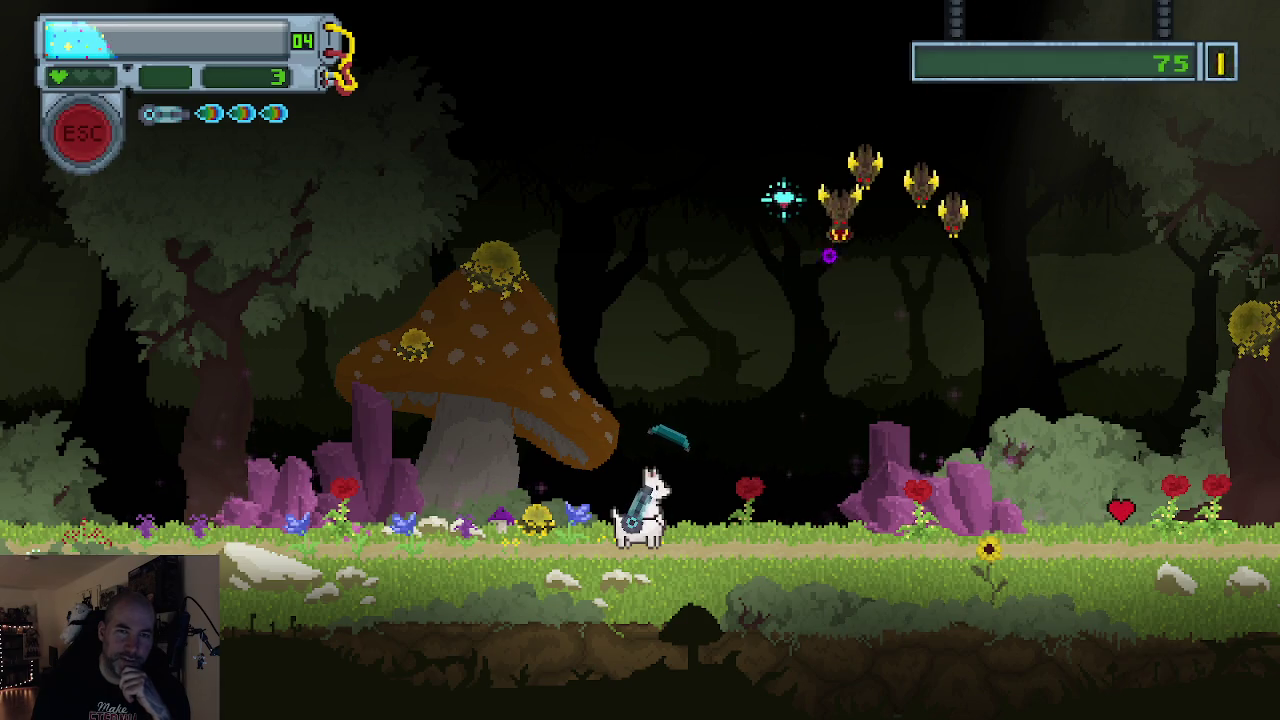
left_click(810, 256)
left_click(785, 210)
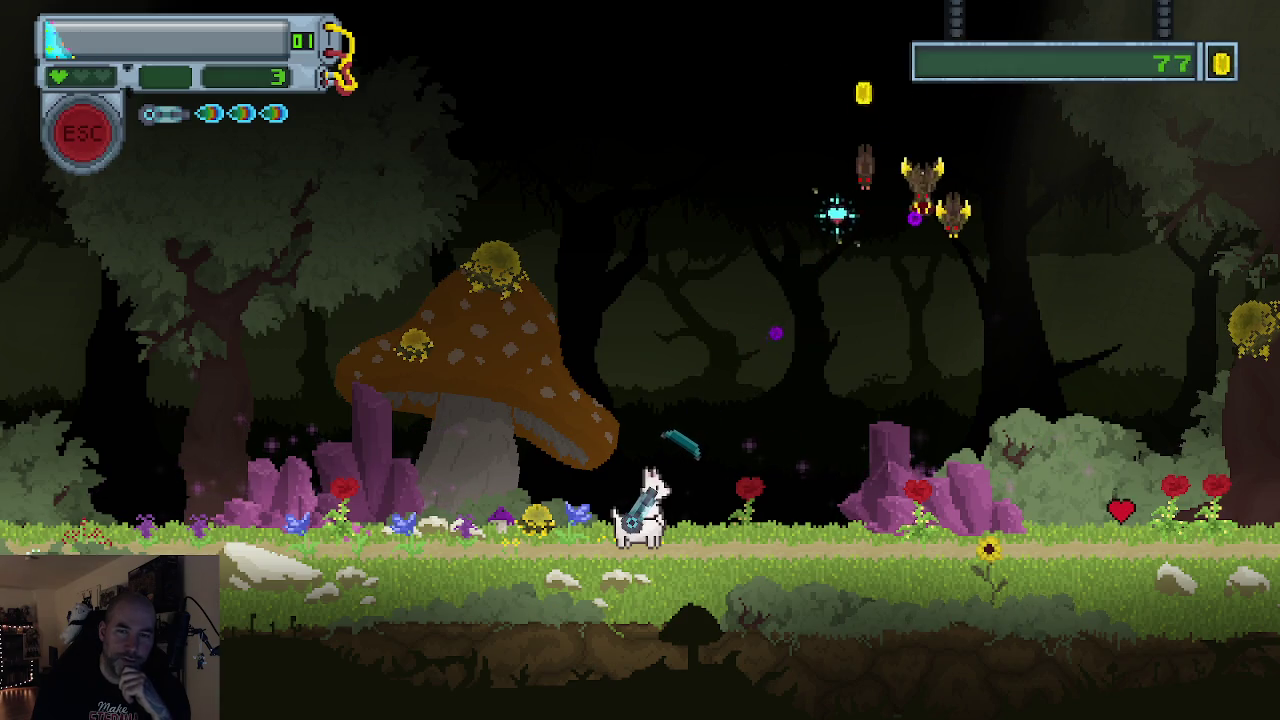
Reload the spit ammo with R and finish off the last bats, reaching 79 coins
key("r")
left_click(836, 258)
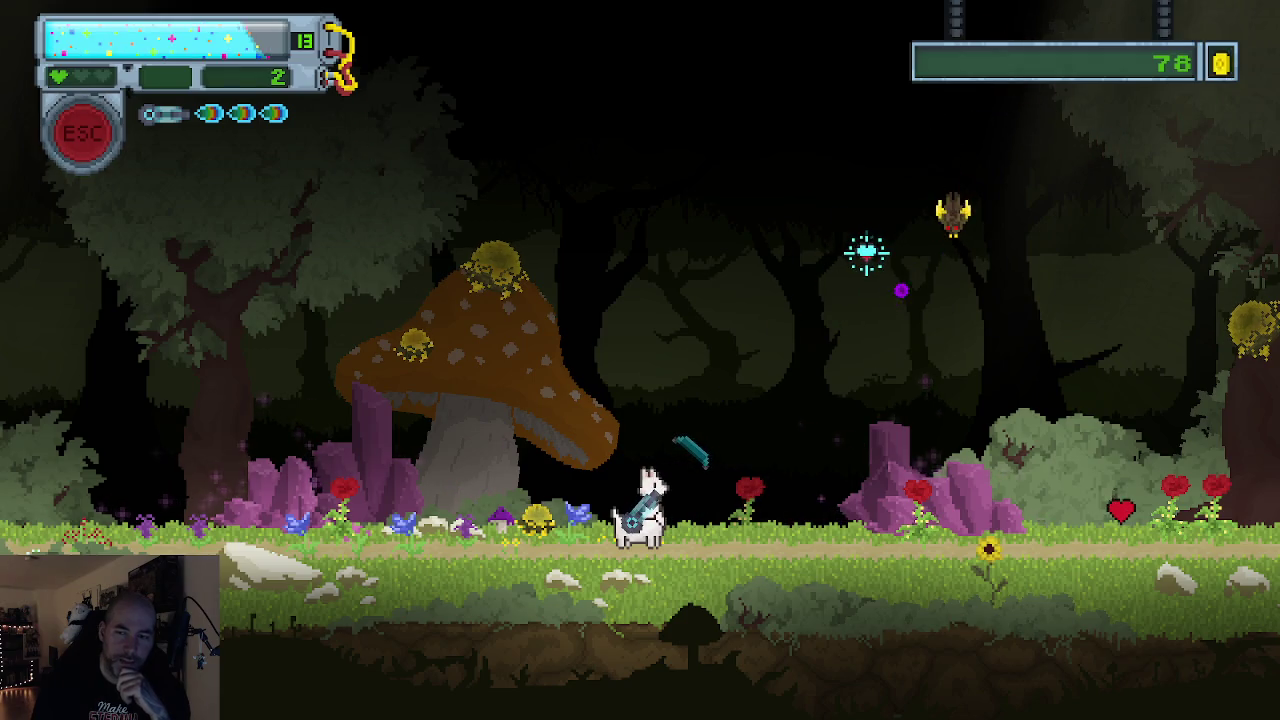
left_click(919, 314)
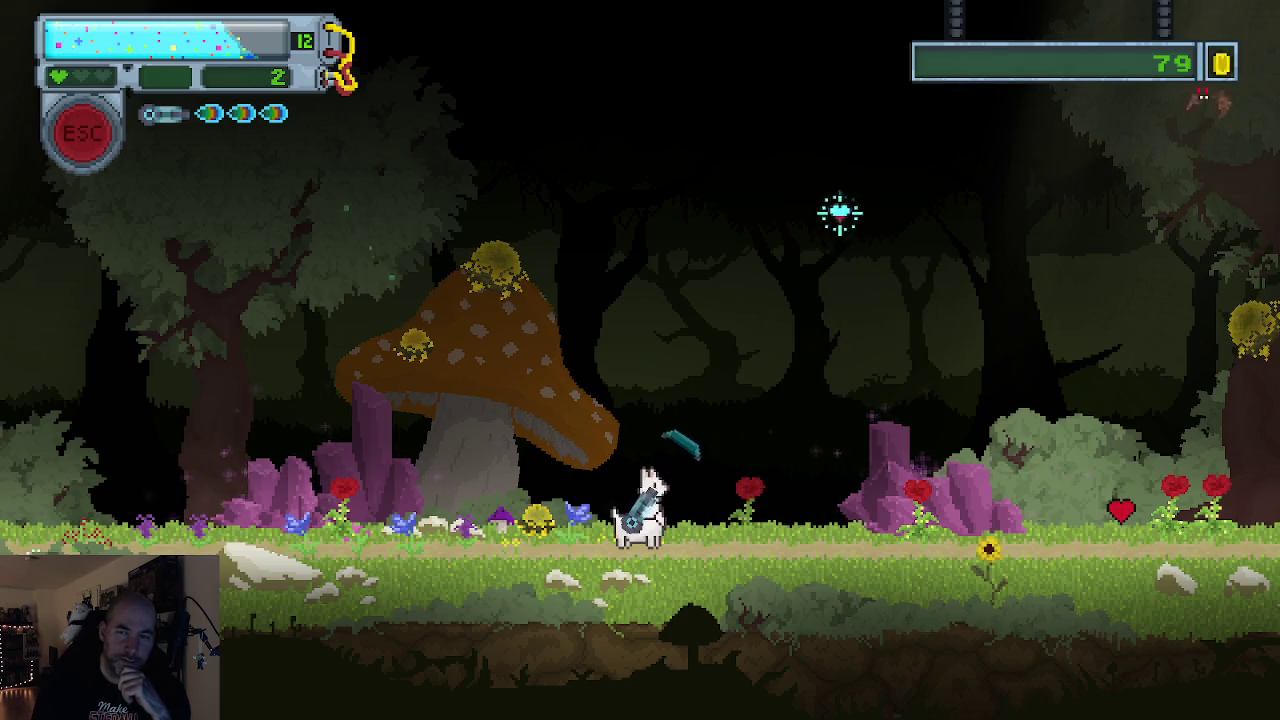
Walk Moonpie right through the forest up to the snapping sunflower plants
key("d")
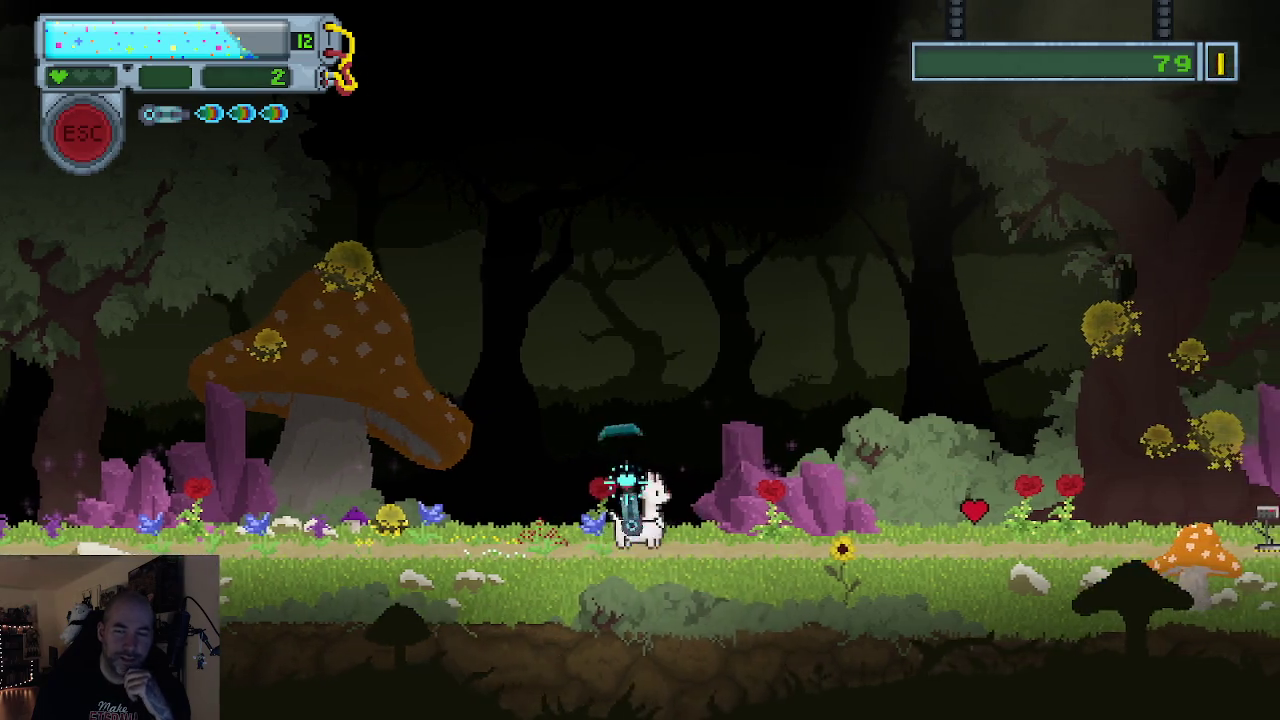
key("d")
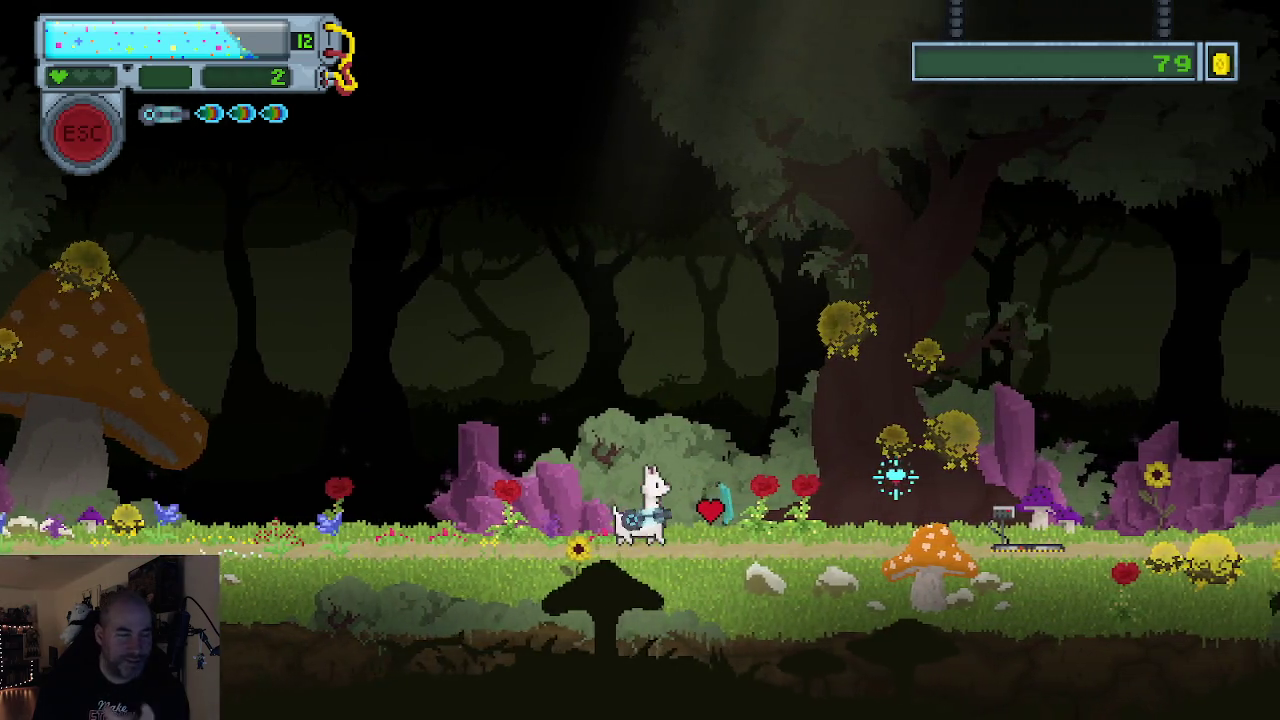
key("d")
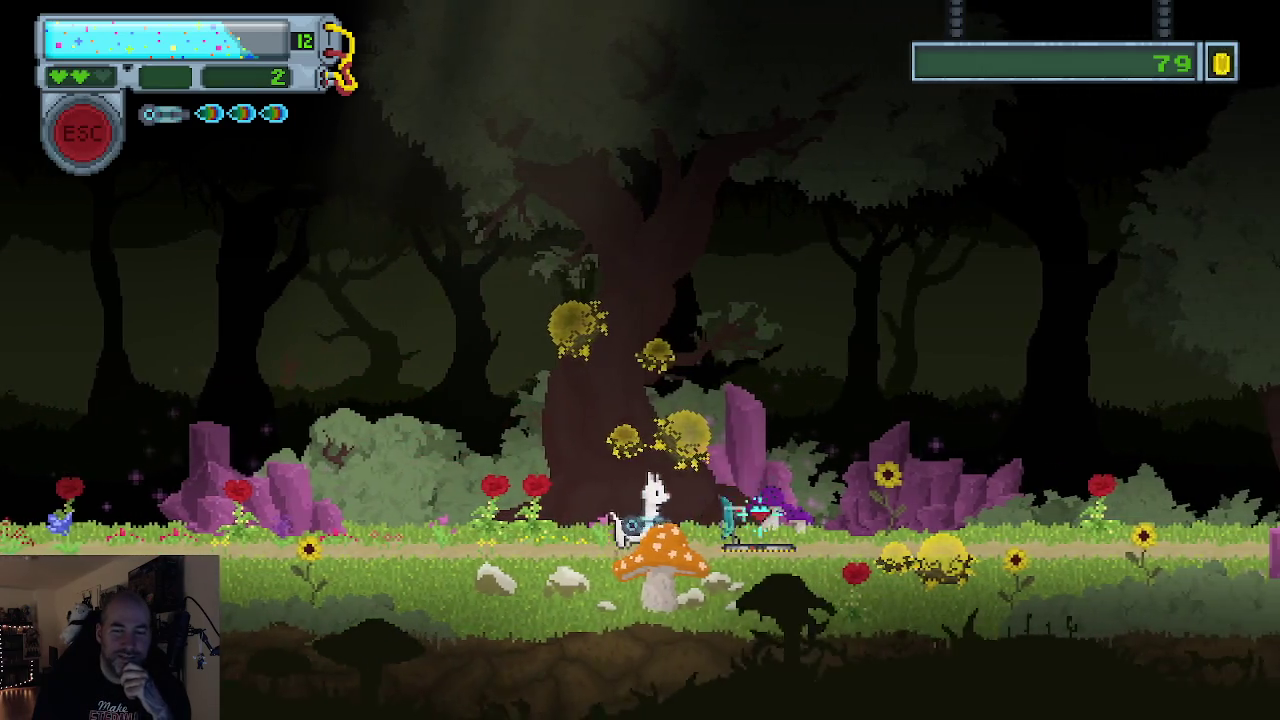
key("d")
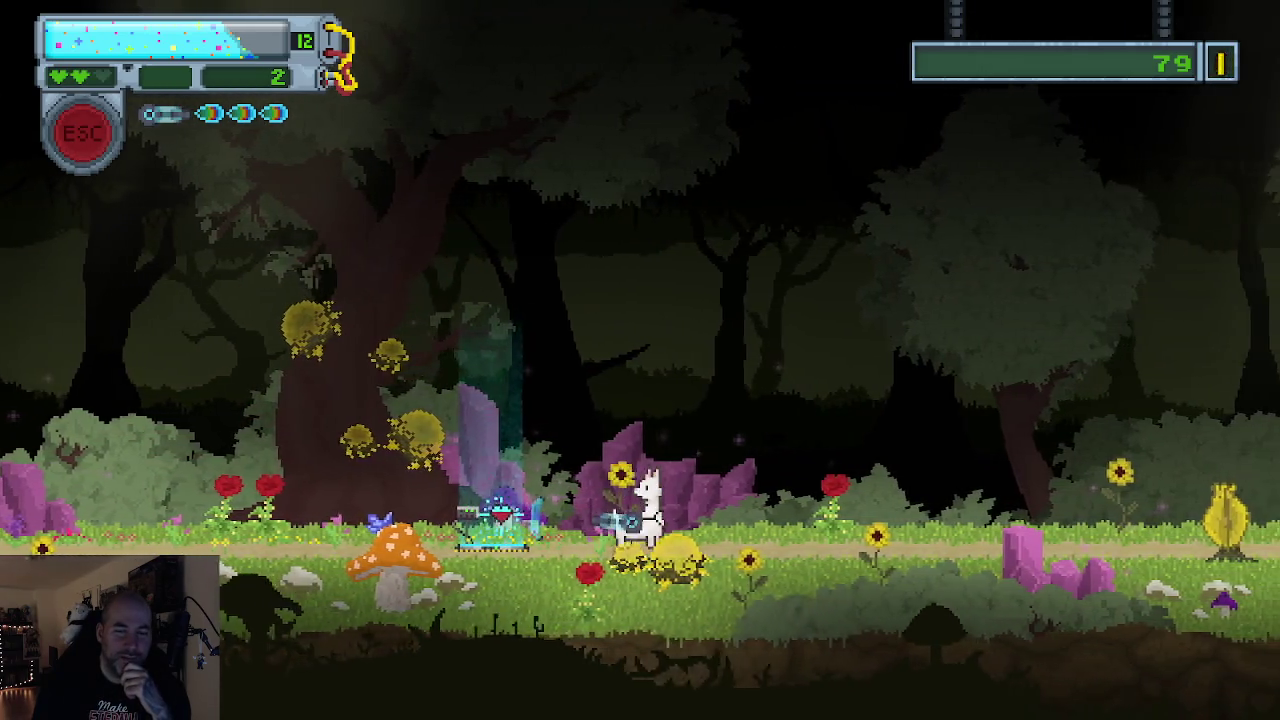
key("d")
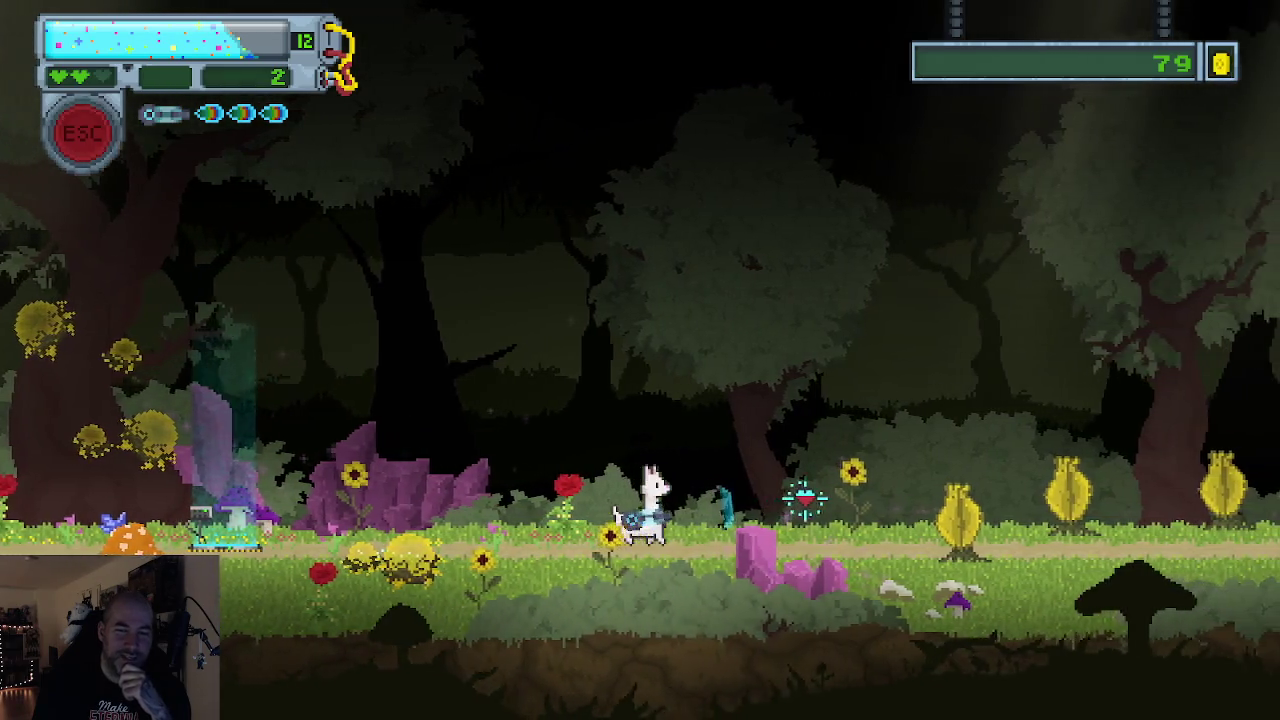
key("d")
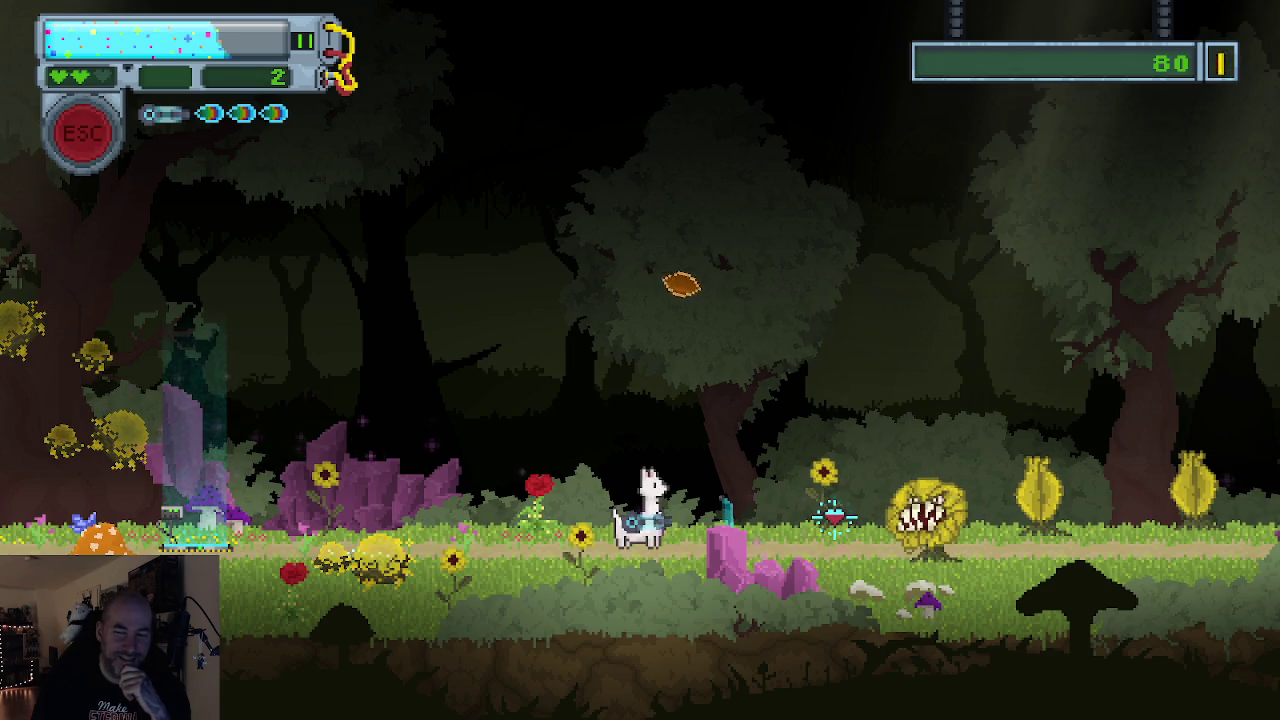
Fire at the sunflower plants until the spit ammo runs out, with 97 coins
mouse_move(836, 456)
left_mouse_down()
mouse_move(890, 408)
mouse_move(963, 430)
left_mouse_up()
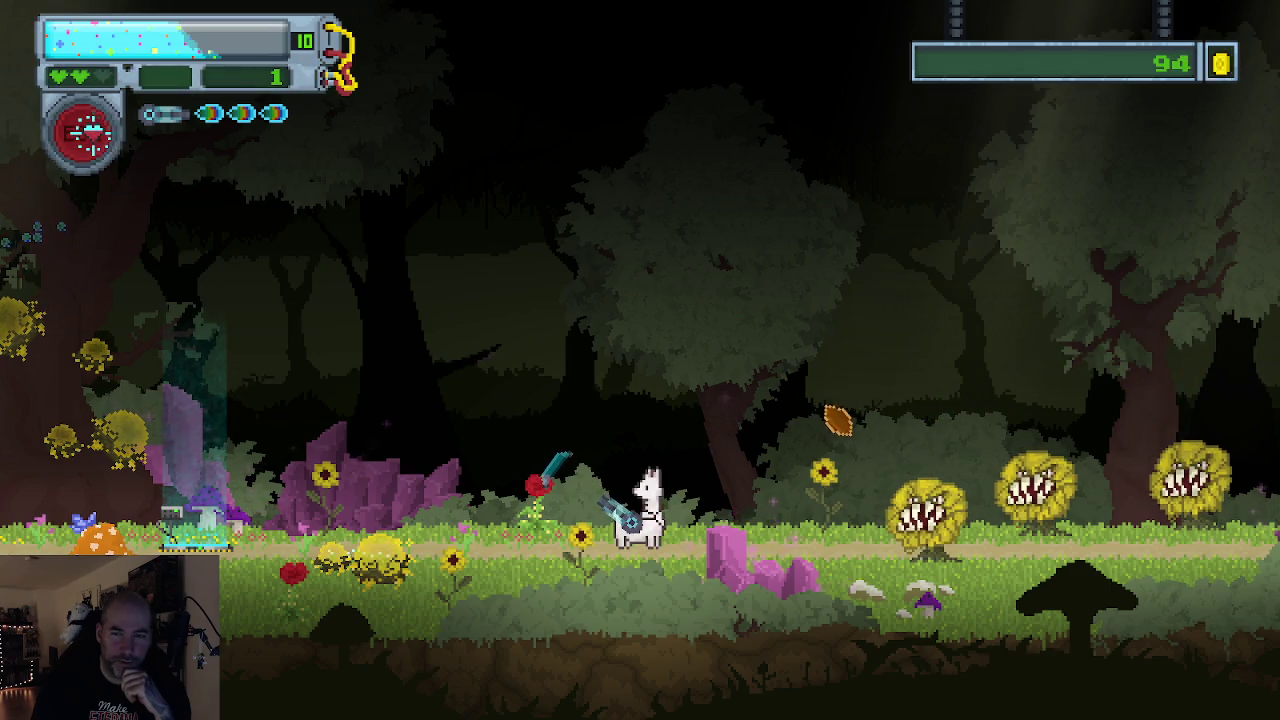
mouse_move(803, 380)
left_mouse_down()
mouse_move(945, 478)
mouse_move(826, 366)
left_mouse_up()
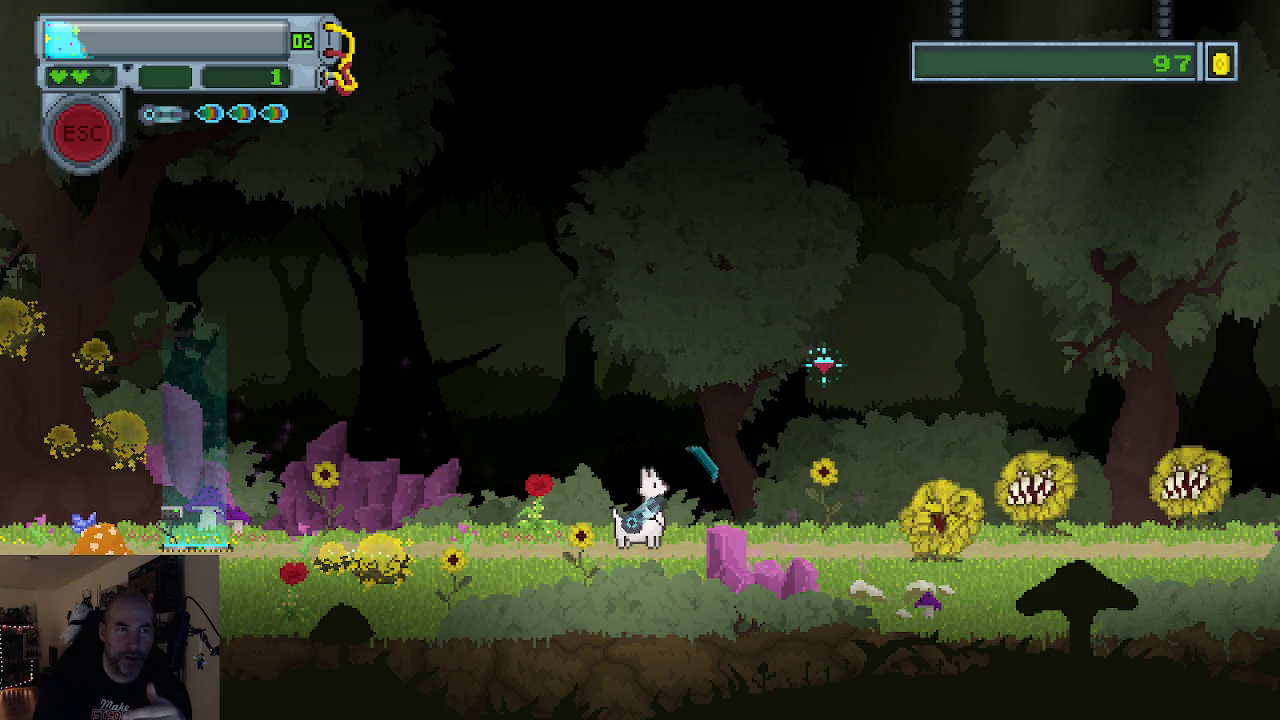
left_click(725, 204)
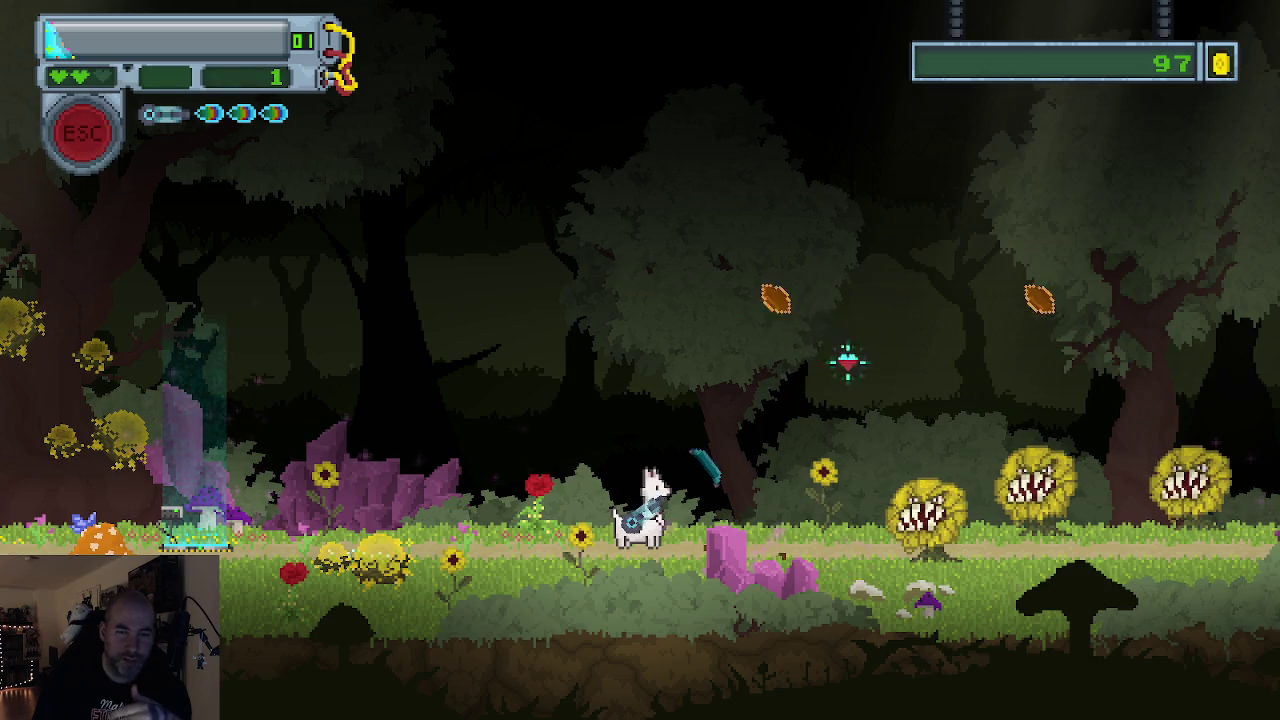
left_click(750, 265)
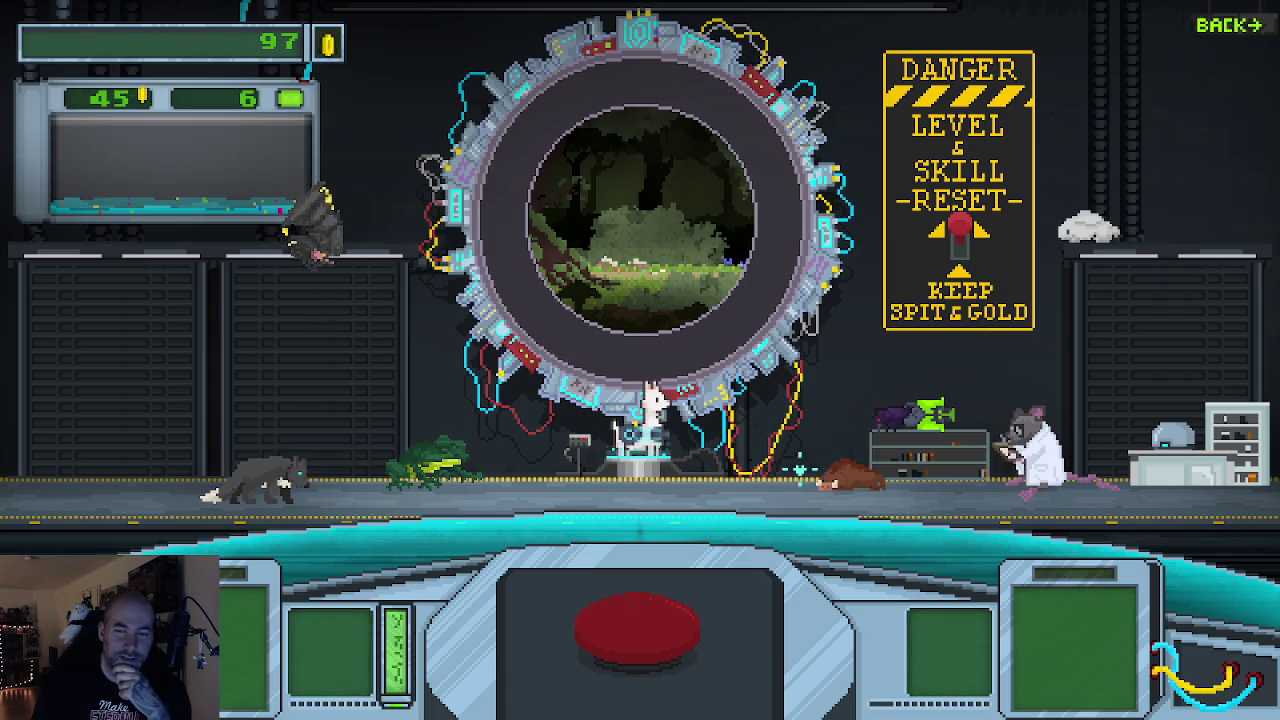
Get healed by the lab rat, return to the title menu, and view the Camembert Capers quests
left_click(1040, 465)
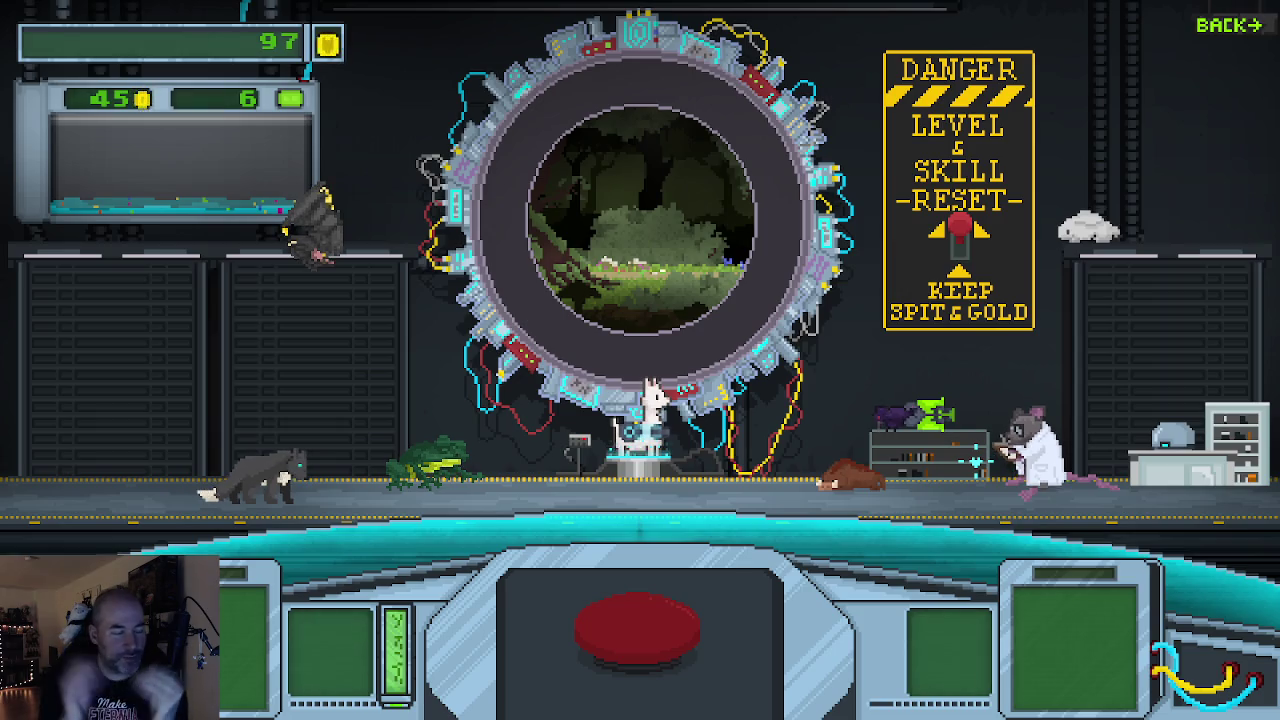
left_click(1210, 30)
left_click(770, 539)
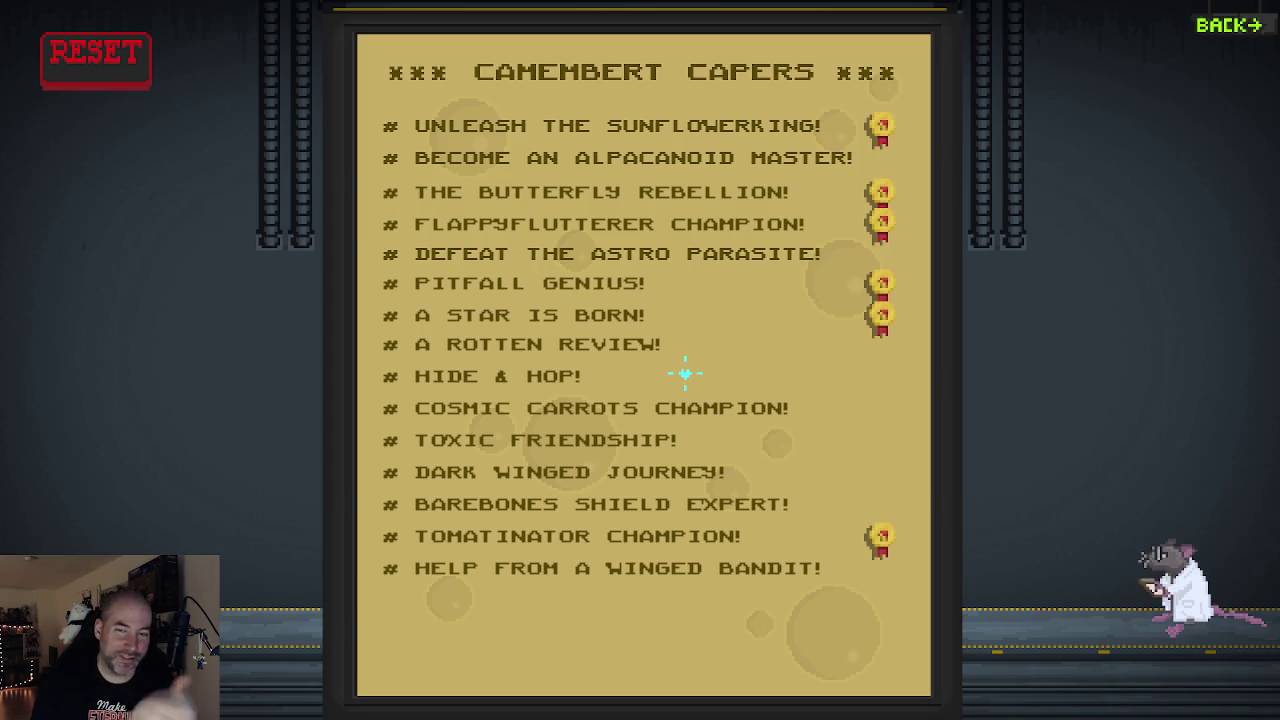
left_click(1219, 27)
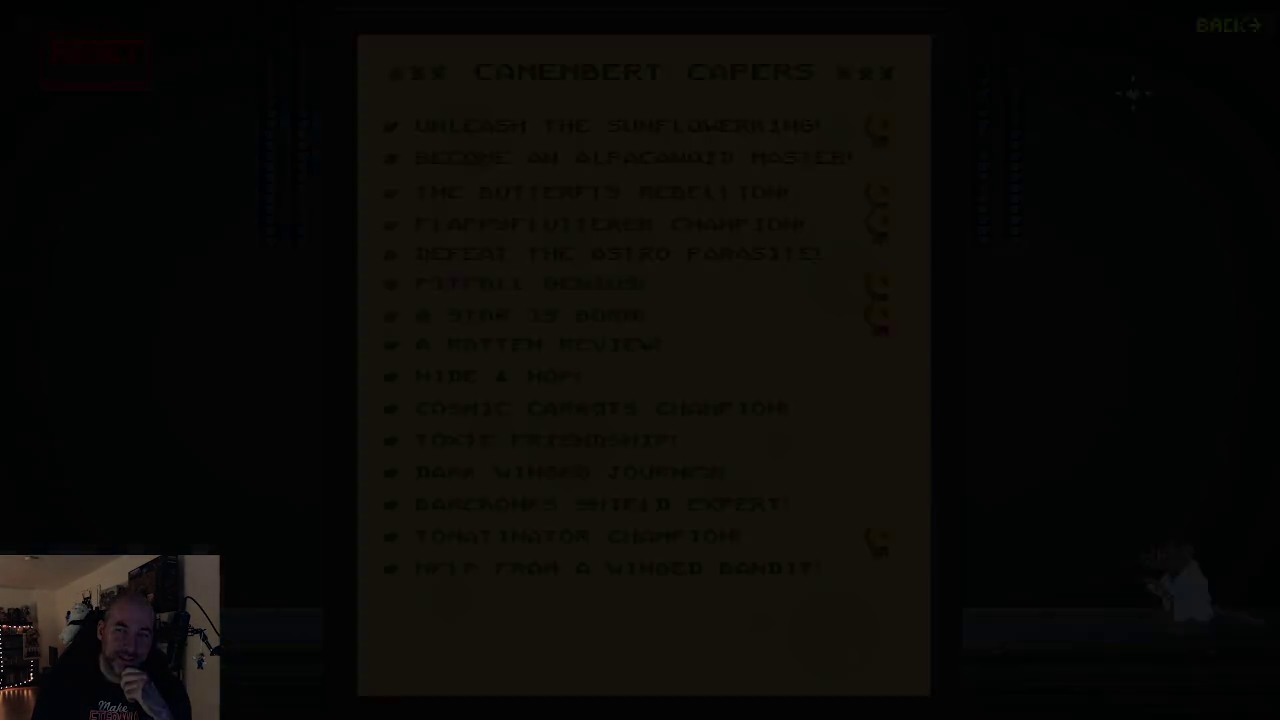